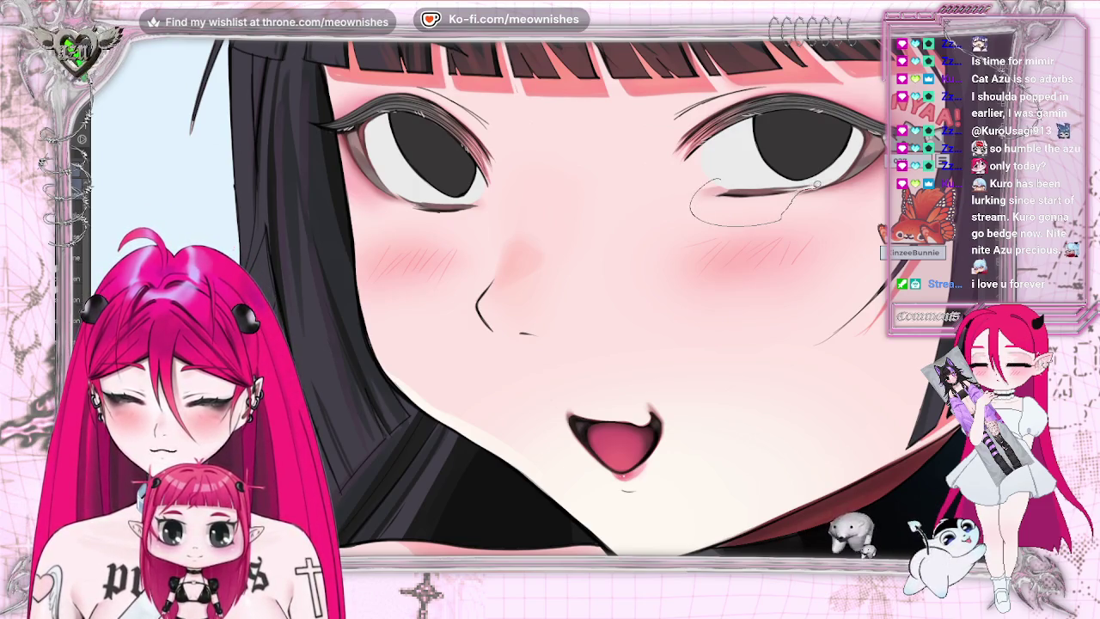
# - Touch up the small area under the girl's right eye with a lasso selection, then deselect
pyautogui.moveTo(775, 182)
pyautogui.mouseDown()
pyautogui.moveTo(772, 211)
pyautogui.moveTo(739, 191)
pyautogui.mouseUp()
pyautogui.hotkey('ctrl', 'd')
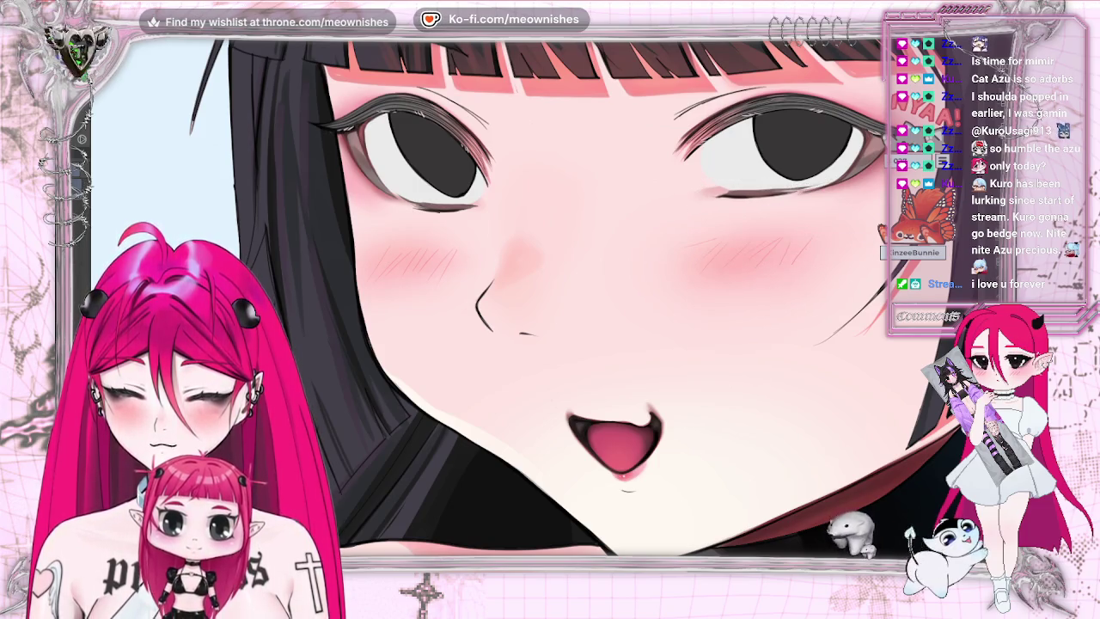
pyautogui.scroll(-2, 528, 296)
pyautogui.scroll(-2, 528, 296)
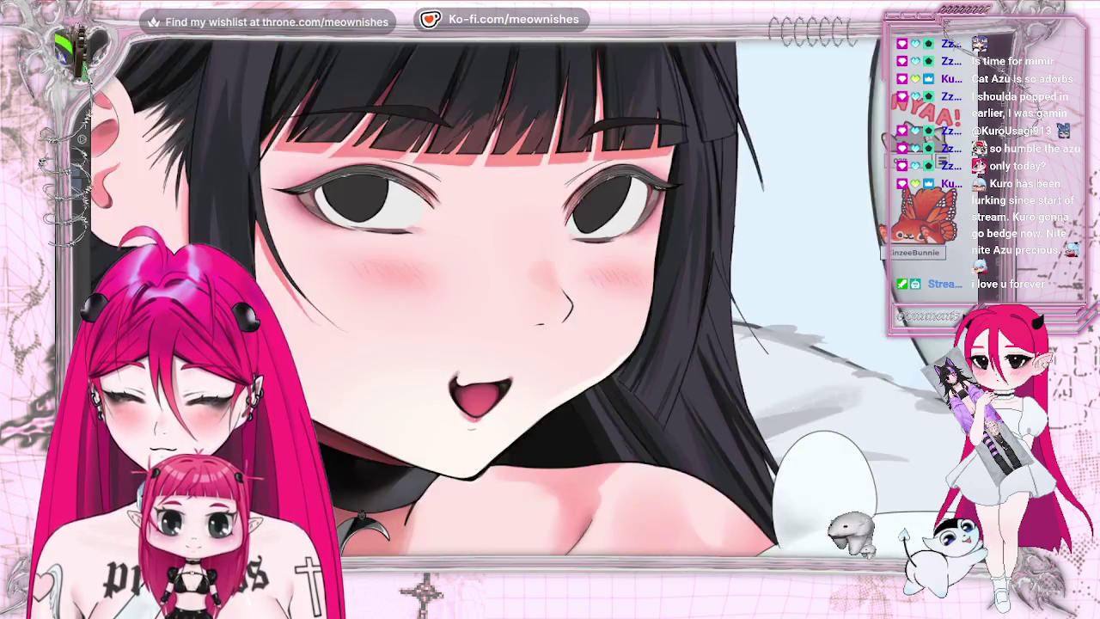
pyautogui.scroll(-2, 528, 296)
pyautogui.scroll(-2, 527, 296)
pyautogui.scroll(-2, 528, 297)
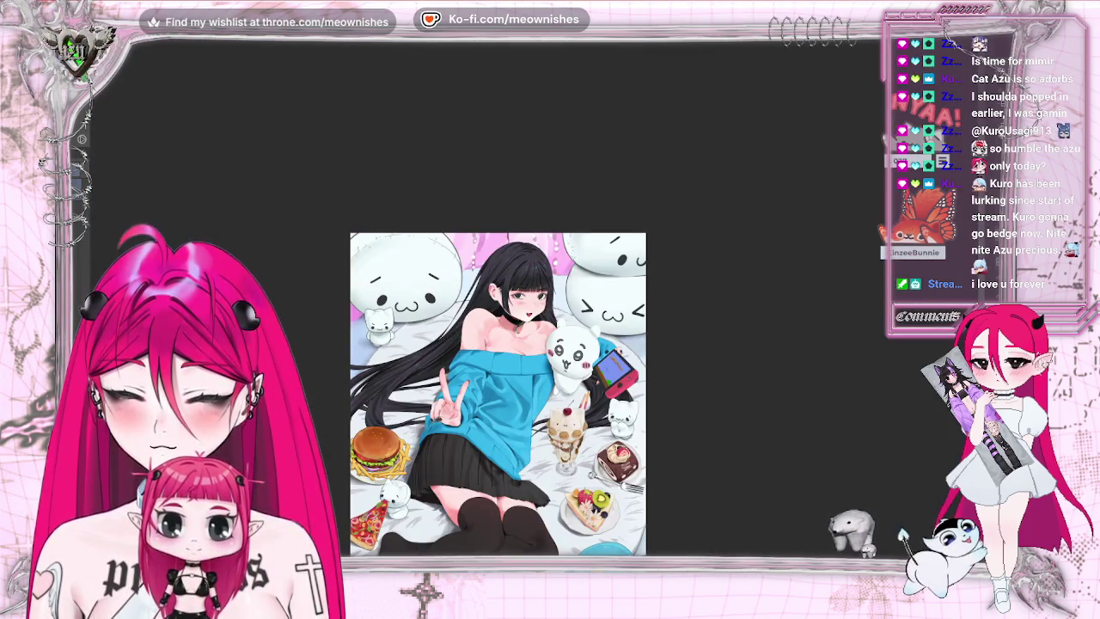
pyautogui.scroll(-1, 499, 394)
# - Fit the whole illustration in the window
pyautogui.scroll(2, 498, 394)
pyautogui.scroll(2, 499, 394)
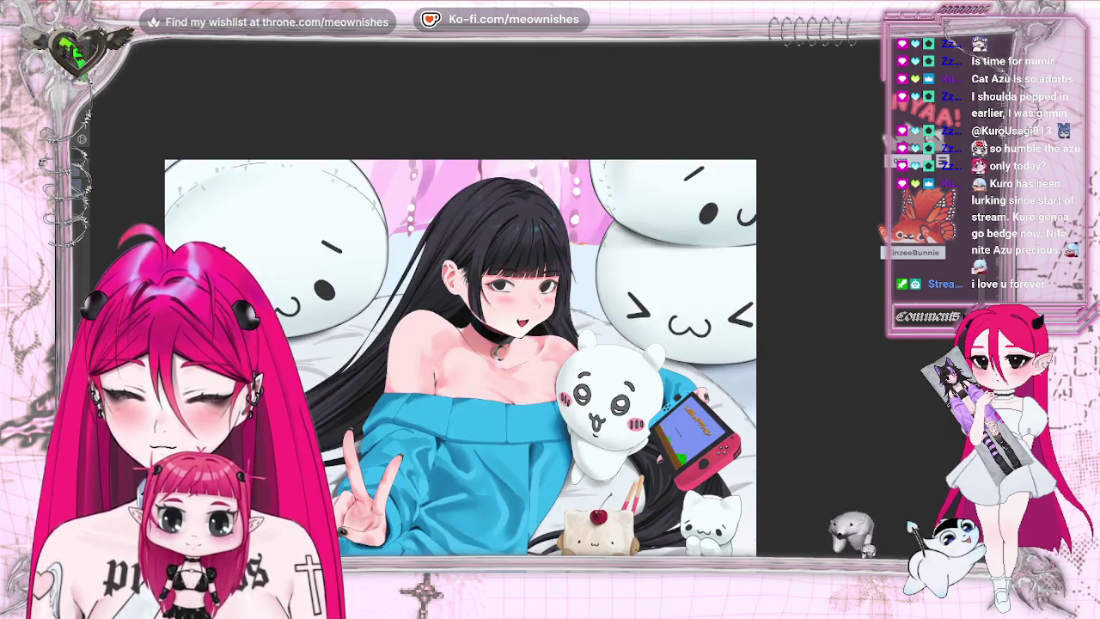
pyautogui.scroll(3, 537, 303)
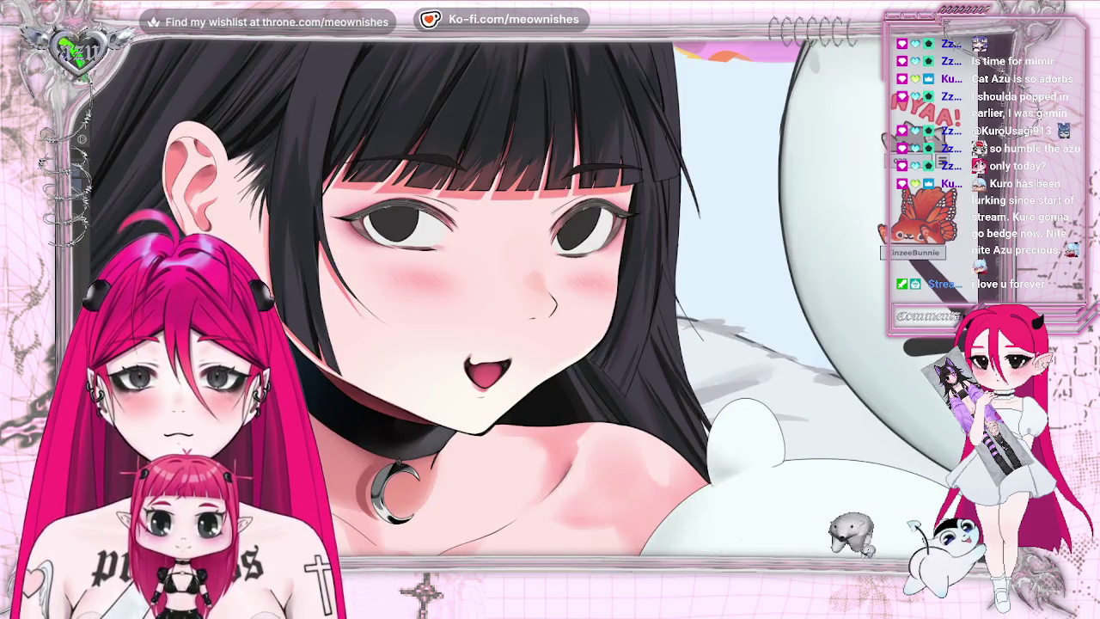
pyautogui.scroll(1, 537, 303)
pyautogui.scroll(2, 542, 310)
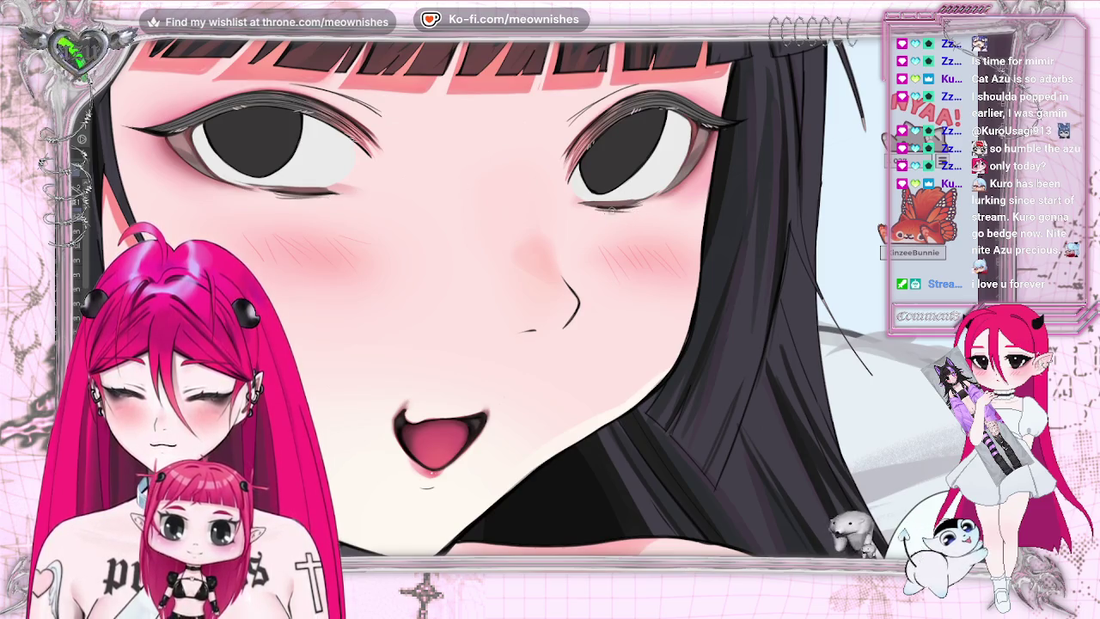
pyautogui.hotkey('ctrl', '0')
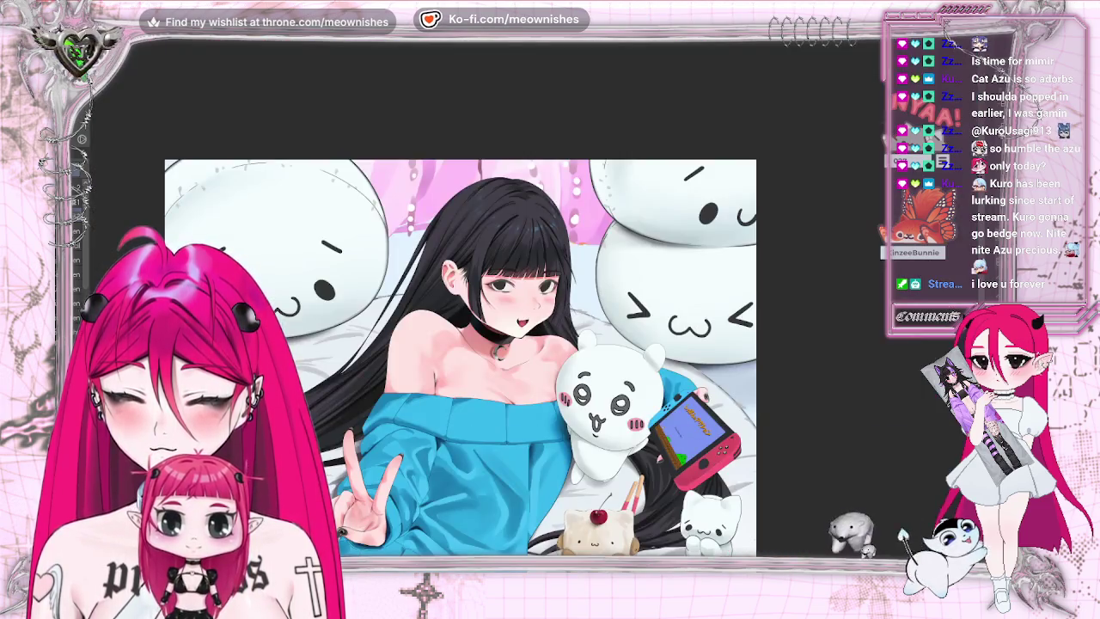
pyautogui.scroll(5, 526, 303)
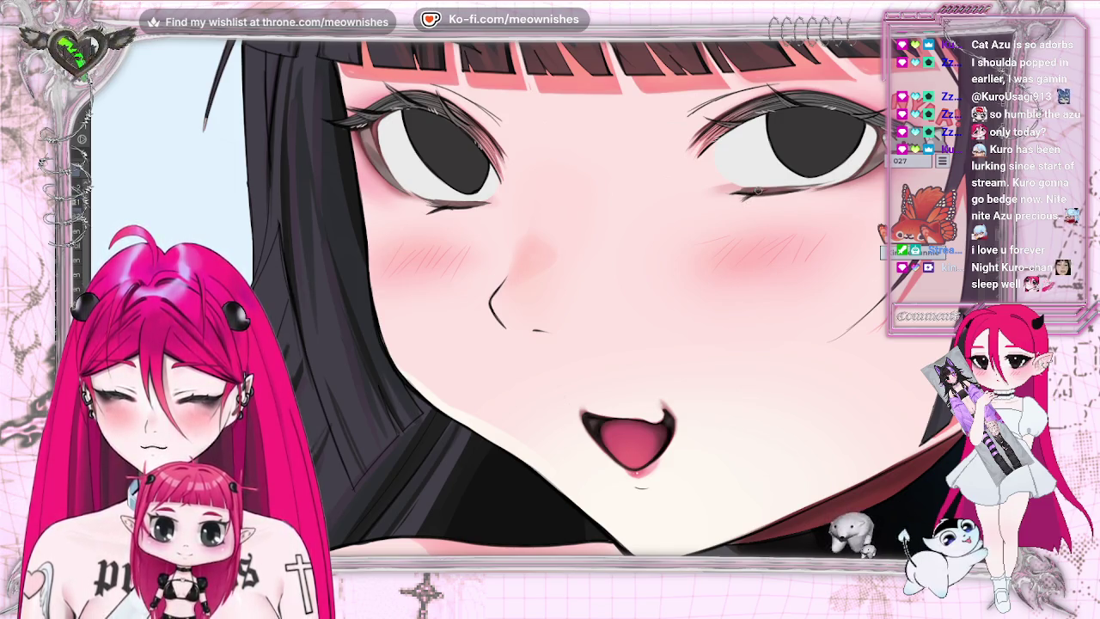
pyautogui.hotkey('ctrl', '0')
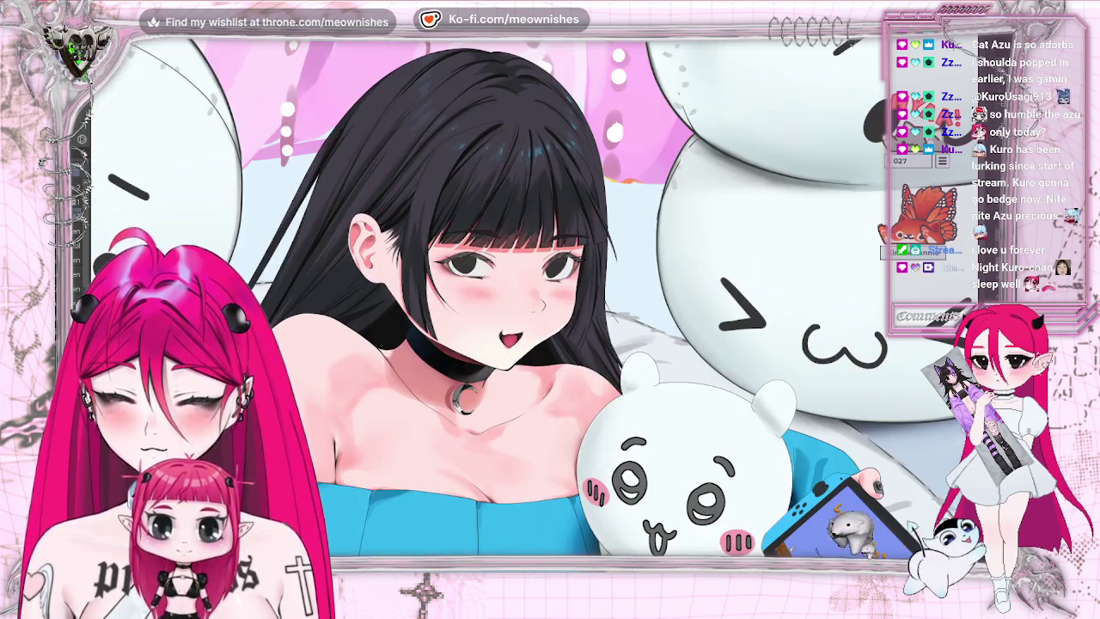
pyautogui.scroll(5, 643, 217)
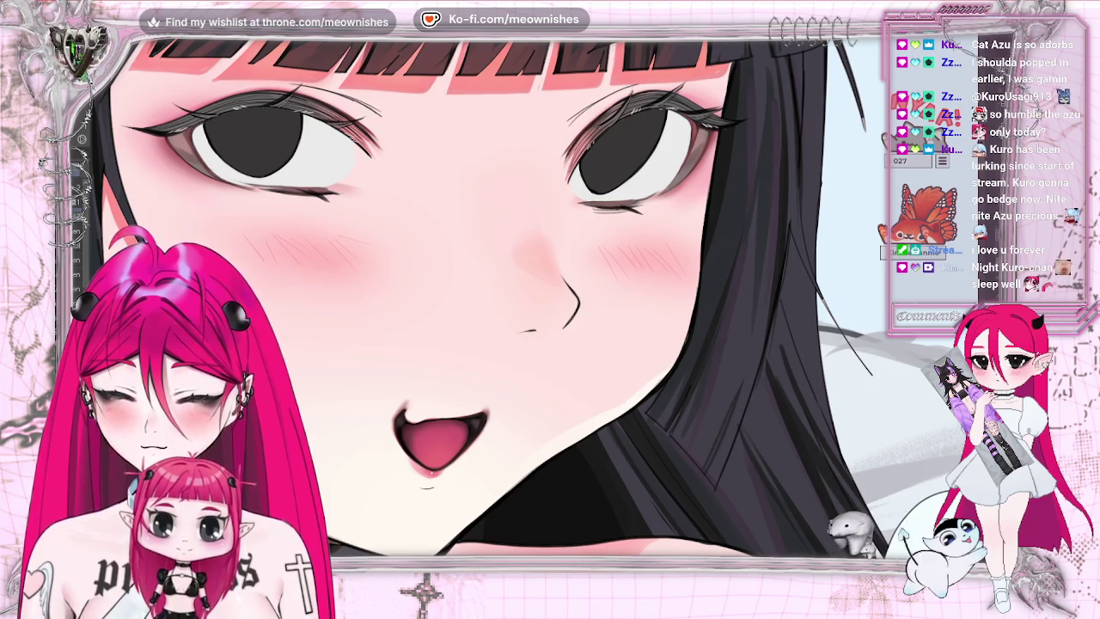
pyautogui.press('h')
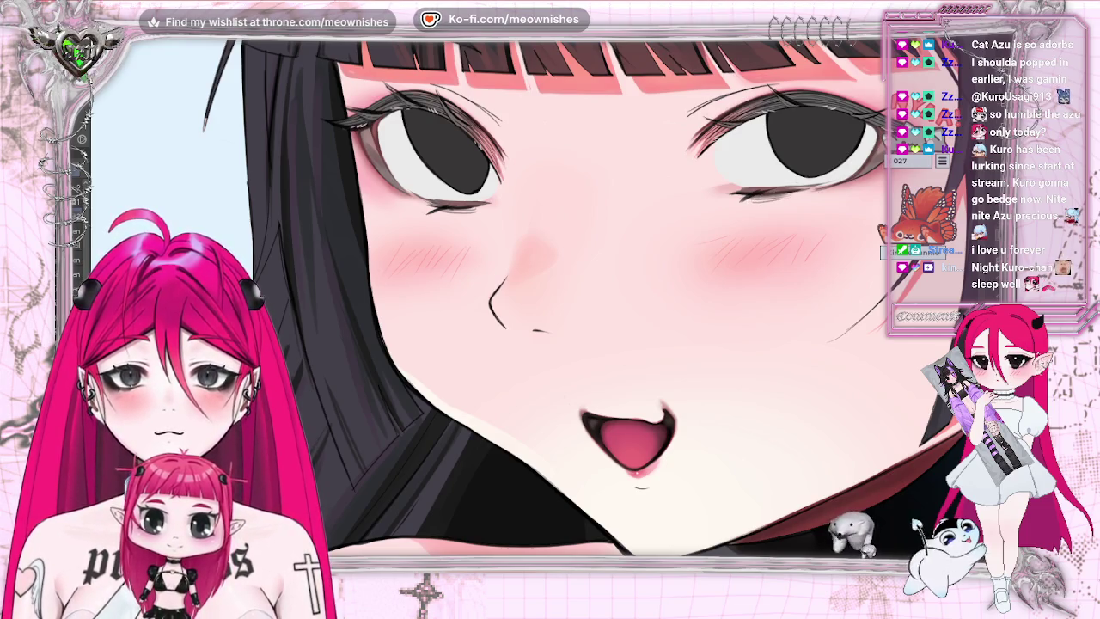
pyautogui.hotkey('ctrl', '0')
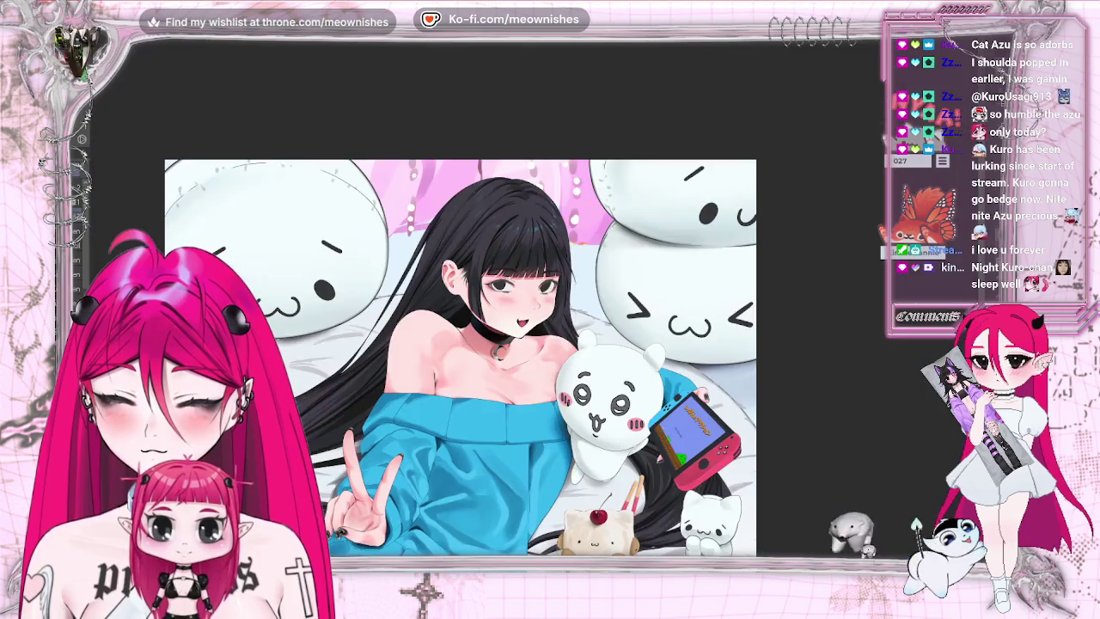
pyautogui.scroll(5, 529, 301)
pyautogui.scroll(5, 529, 301)
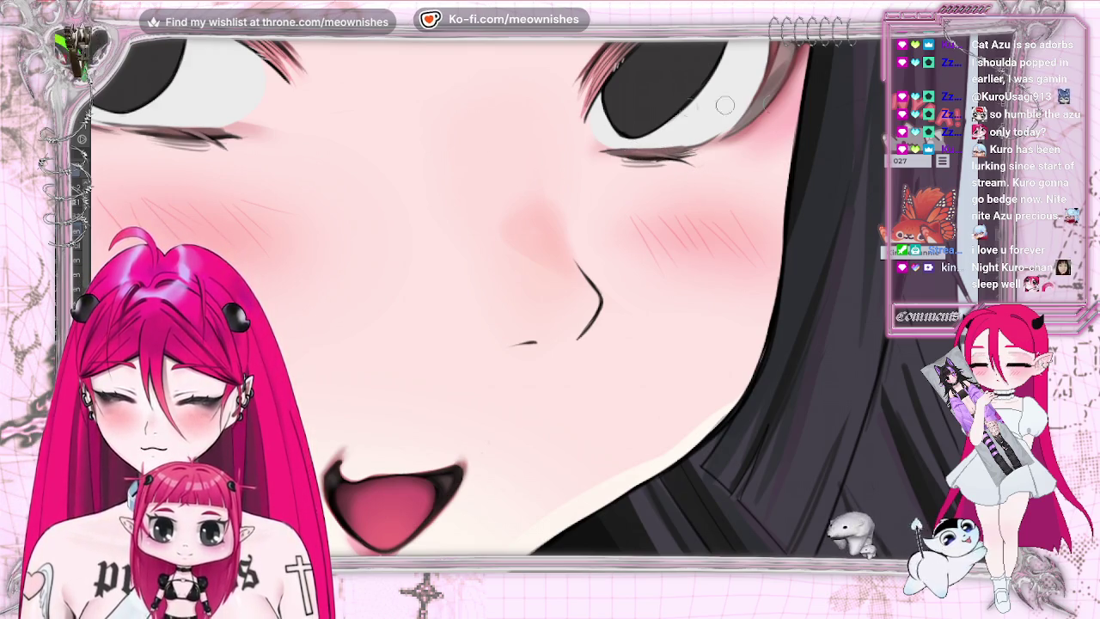
# - Check the face mirrored, then paint a darker stroke along the left eye's lower lash line
pyautogui.press('h')
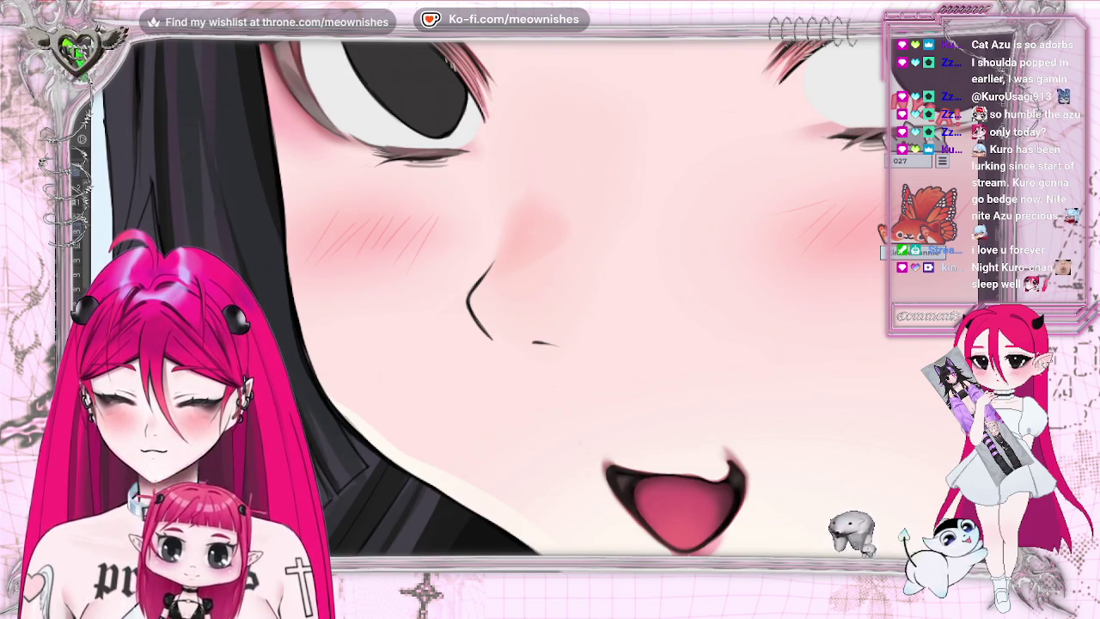
pyautogui.press('h')
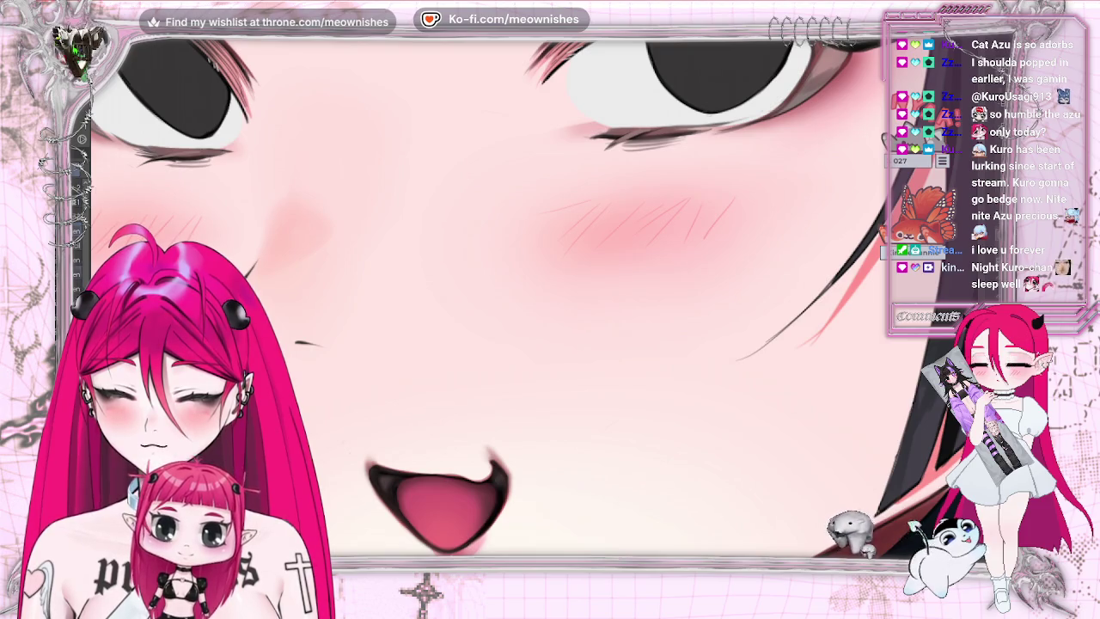
pyautogui.moveTo(150, 159); pyautogui.dragTo(221, 157)
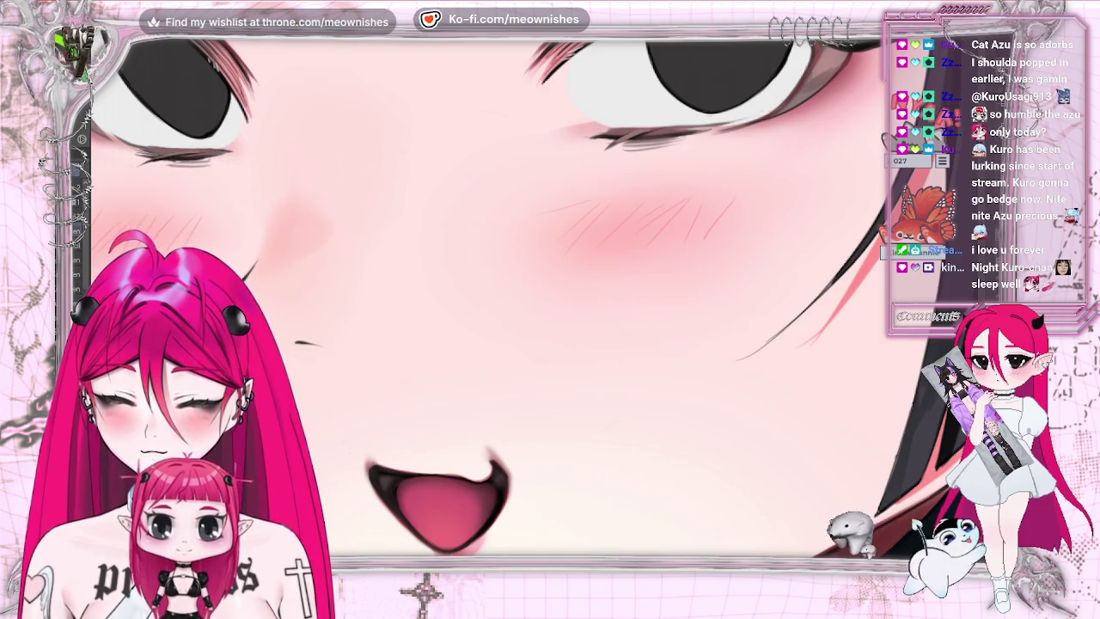
pyautogui.scroll(-1, 486, 296)
pyautogui.scroll(-2, 485, 297)
pyautogui.scroll(-1, 485, 296)
pyautogui.scroll(-1, 486, 296)
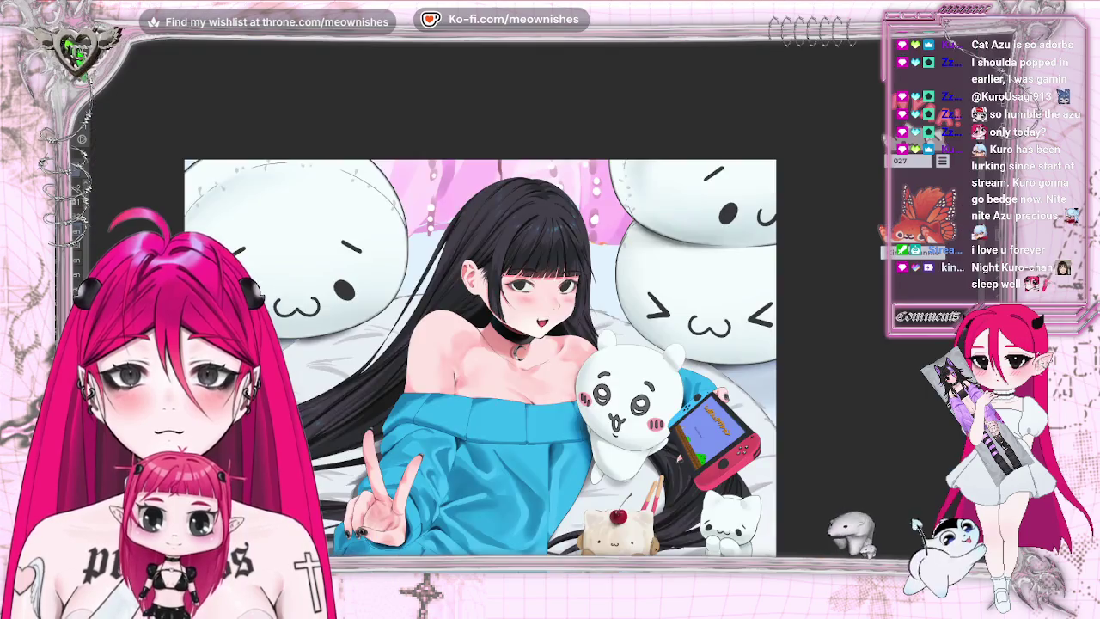
pyautogui.scroll(-1, 533, 306)
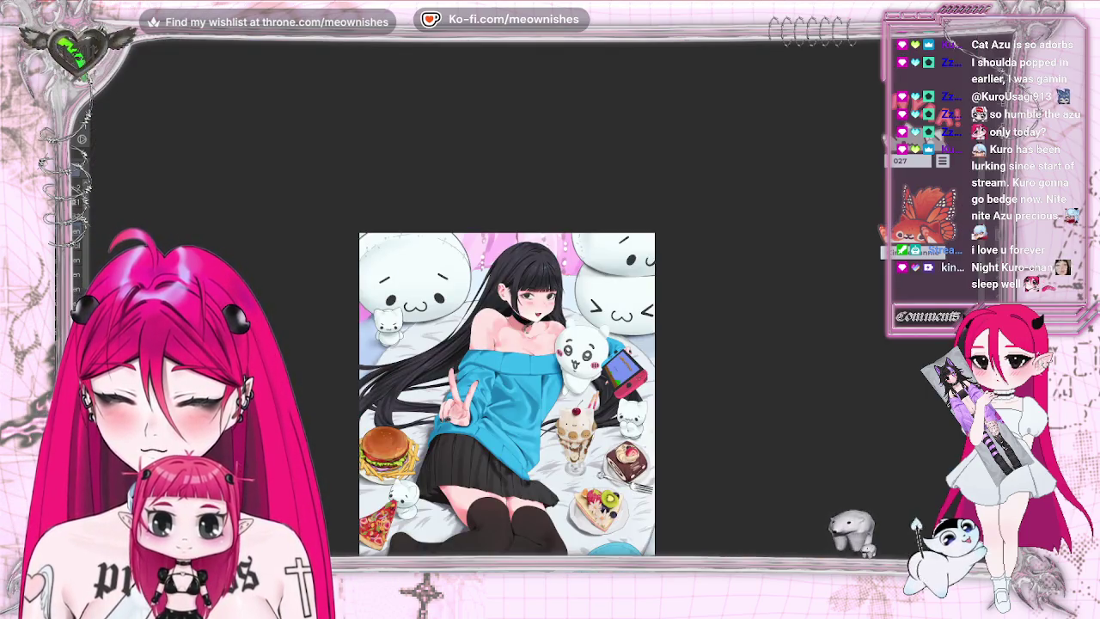
pyautogui.scroll(-1, 507, 393)
pyautogui.scroll(3, 507, 394)
pyautogui.scroll(2, 507, 343)
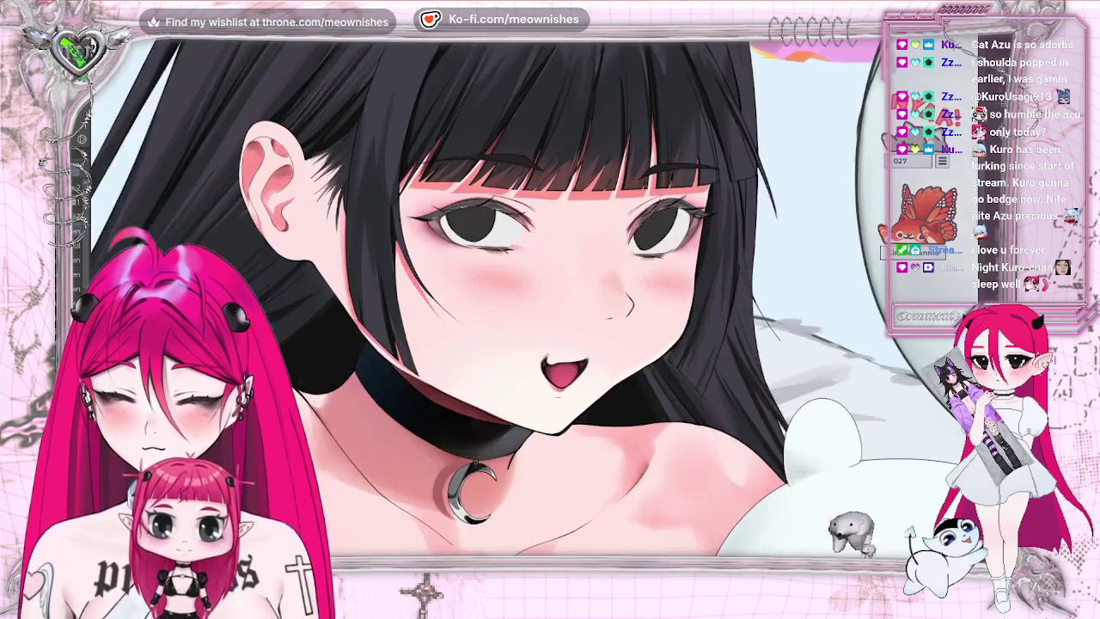
pyautogui.scroll(1, 541, 305)
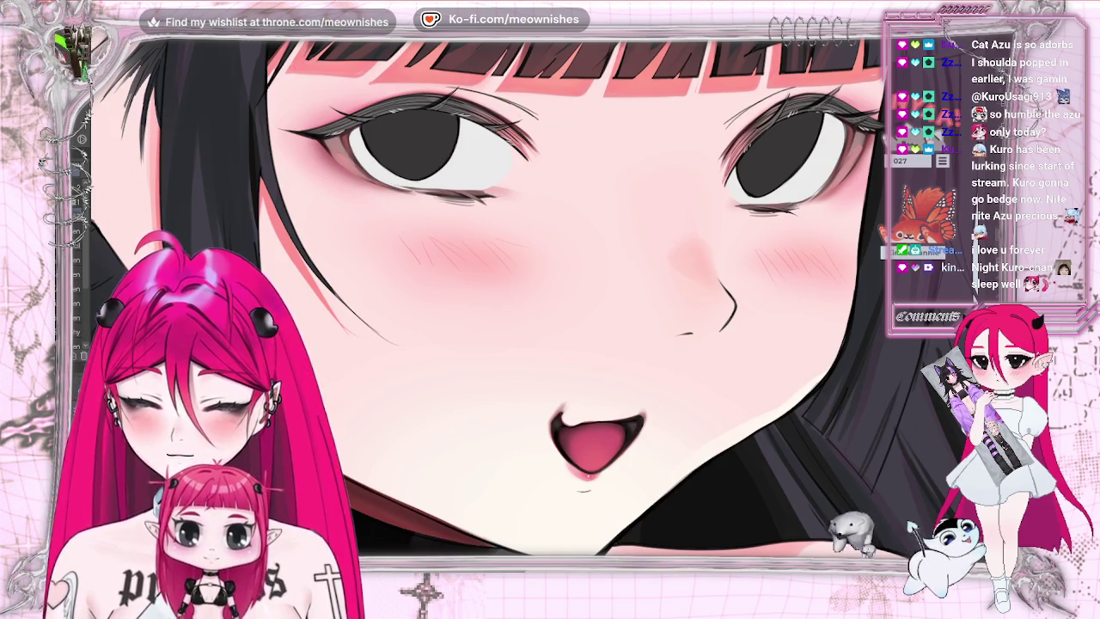
# - Mirror-check the drawing, pan the face close-up right, and fit the whole illustration in view
pyautogui.press('m')
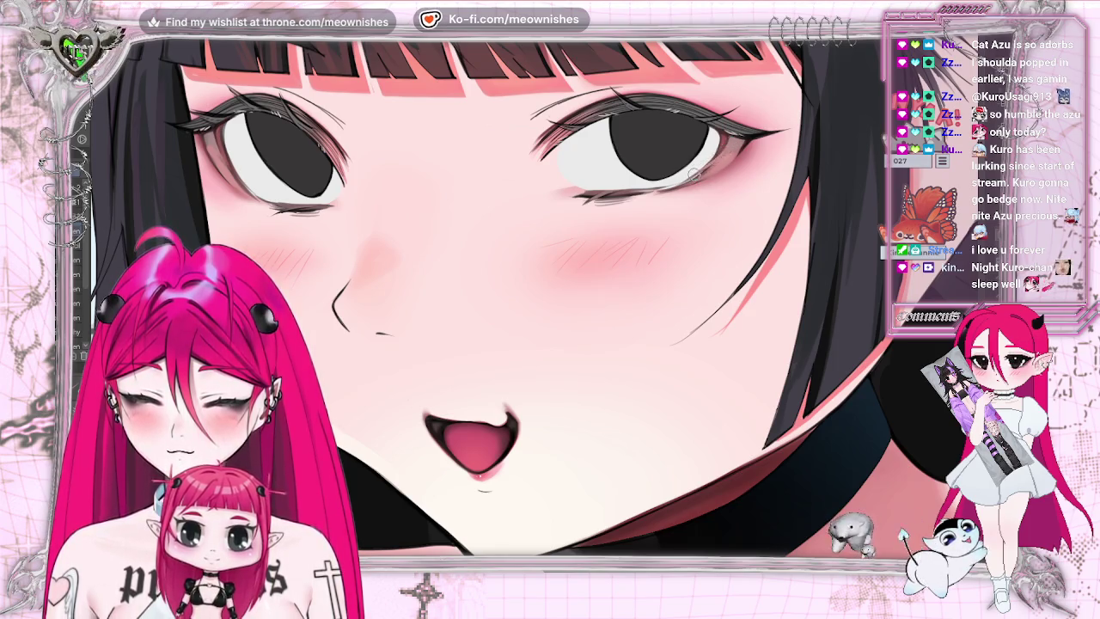
pyautogui.moveTo(691, 185); pyautogui.dragTo(821, 185)
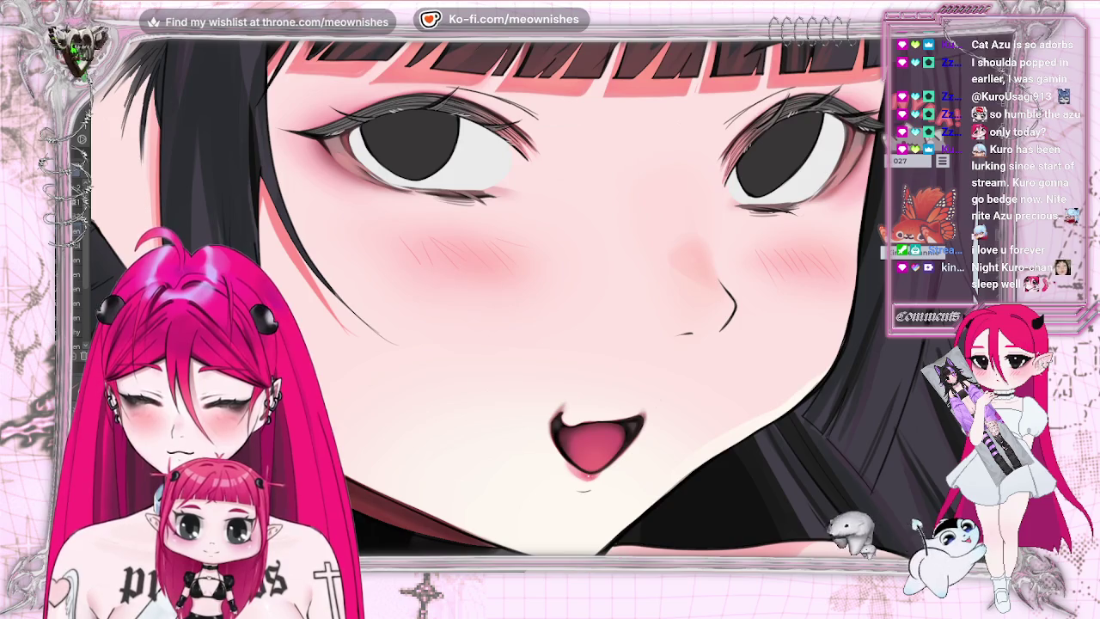
pyautogui.hotkey('ctrl', '0')
pyautogui.hotkey('ctrl', '0')
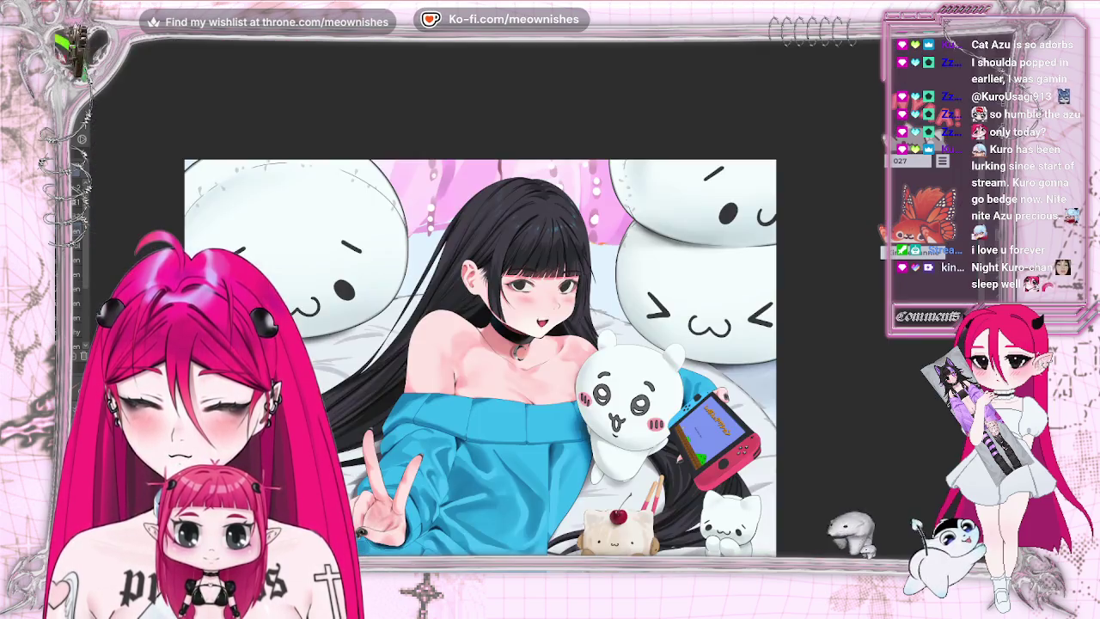
# - Zoom back in and shift the view so the eyes, nose and mouth are framed
pyautogui.hotkey('ctrl', '+')
pyautogui.hotkey('ctrl', '+')
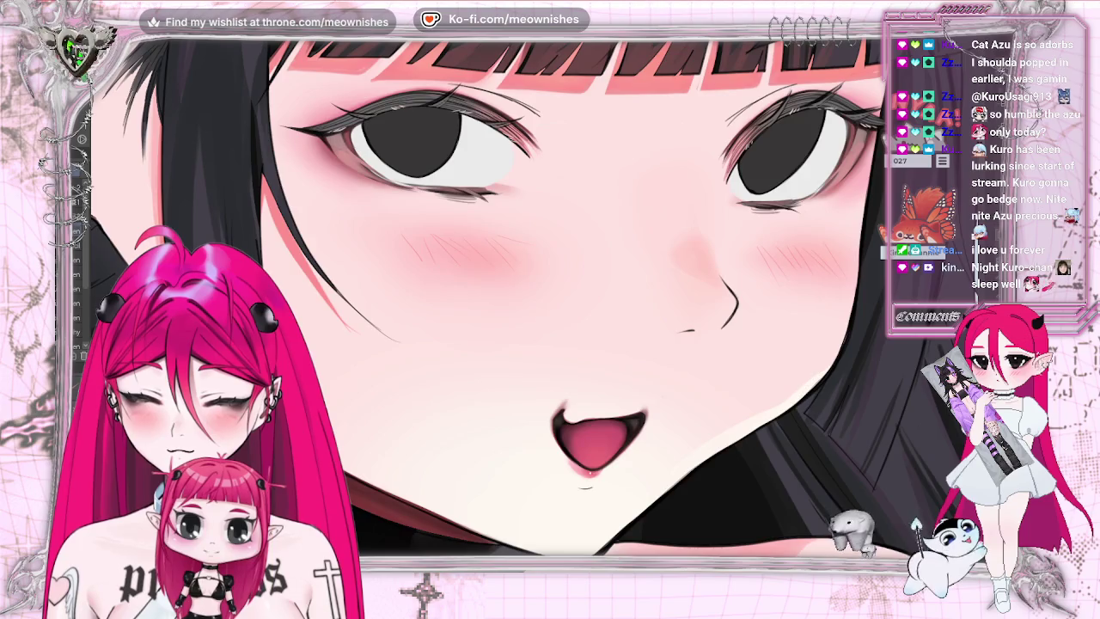
pyautogui.hscroll(3, 528, 309)
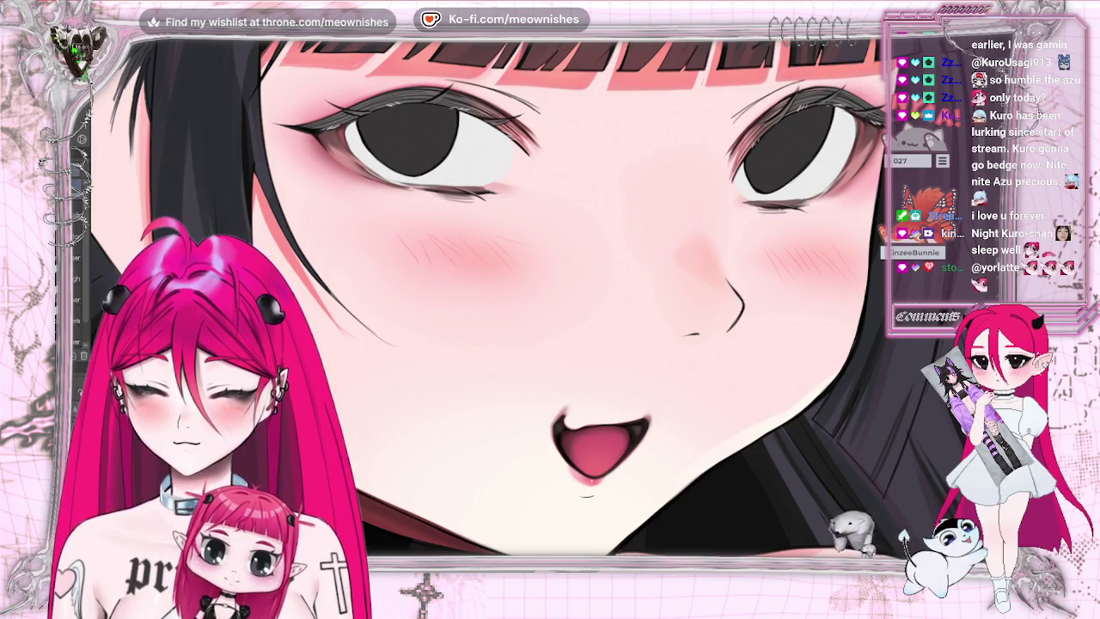
pyautogui.moveTo(865, 90); pyautogui.dragTo(744, 89)
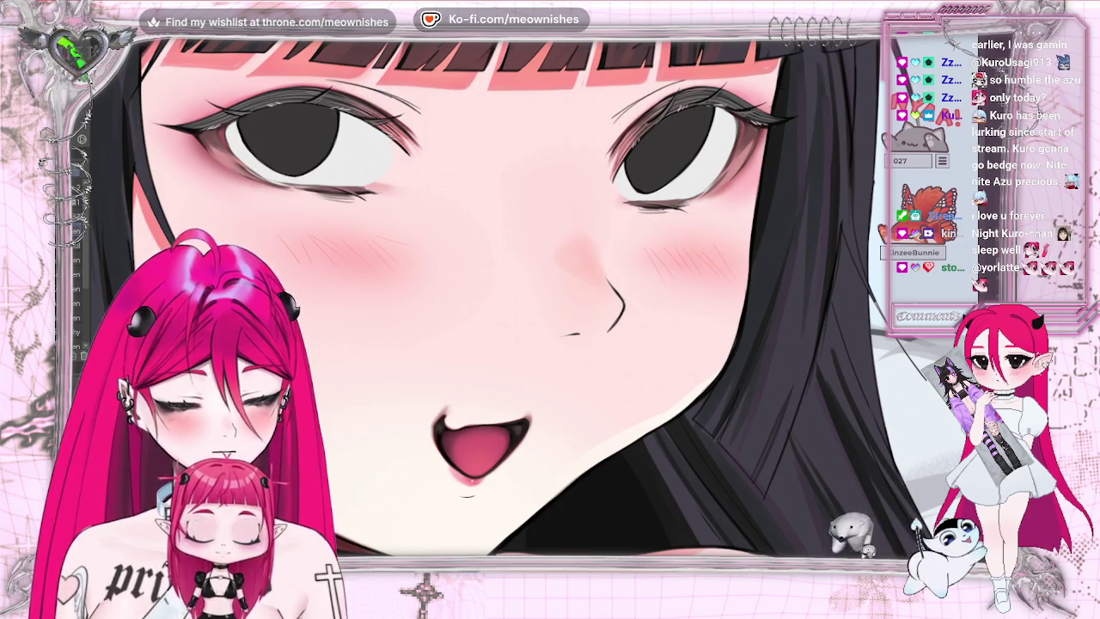
pyautogui.scroll(-3, 571, 334)
pyautogui.scroll(-3, 572, 333)
# - Mirror-check the face and flip back, zooming out to the head, shoulders and plushie
pyautogui.scroll(-2, 572, 334)
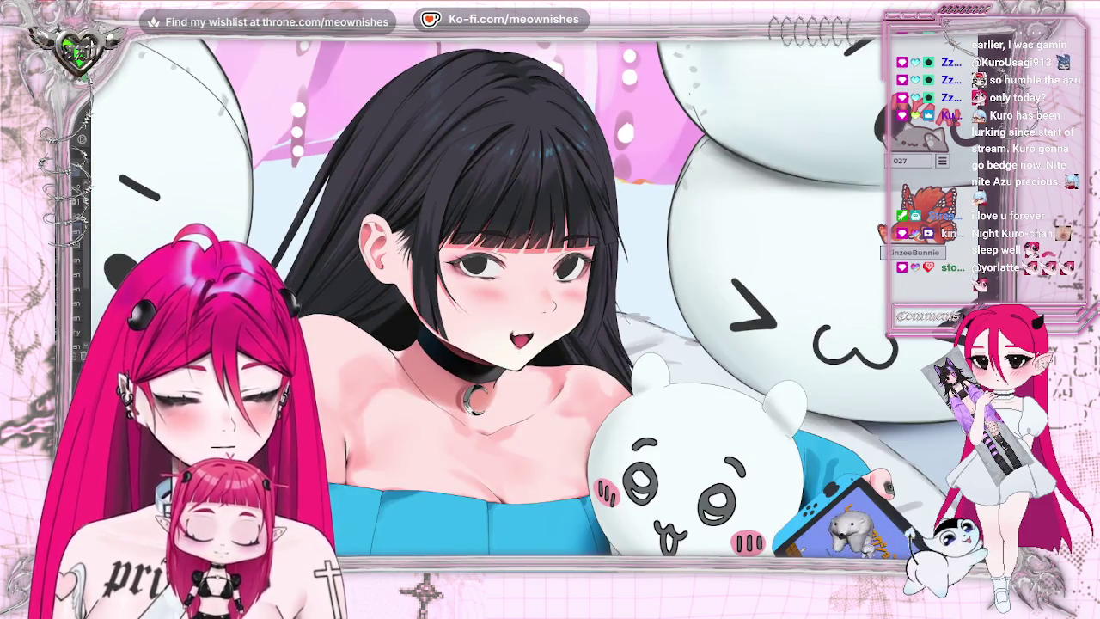
pyautogui.press('h')
pyautogui.press('h')
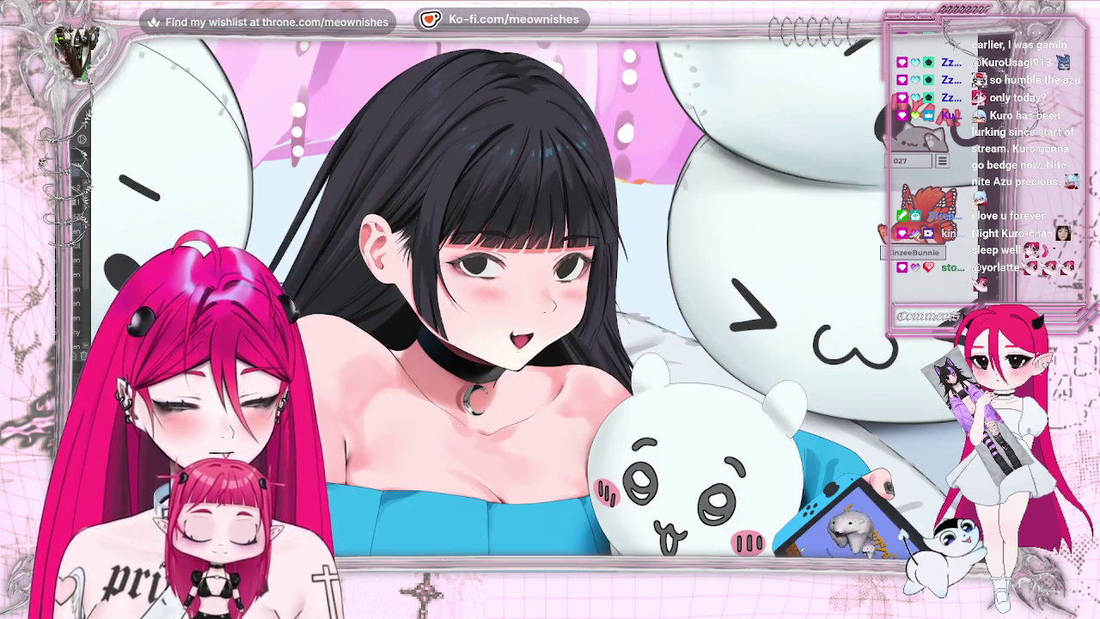
pyautogui.scroll(4, 528, 313)
pyautogui.scroll(1, 528, 314)
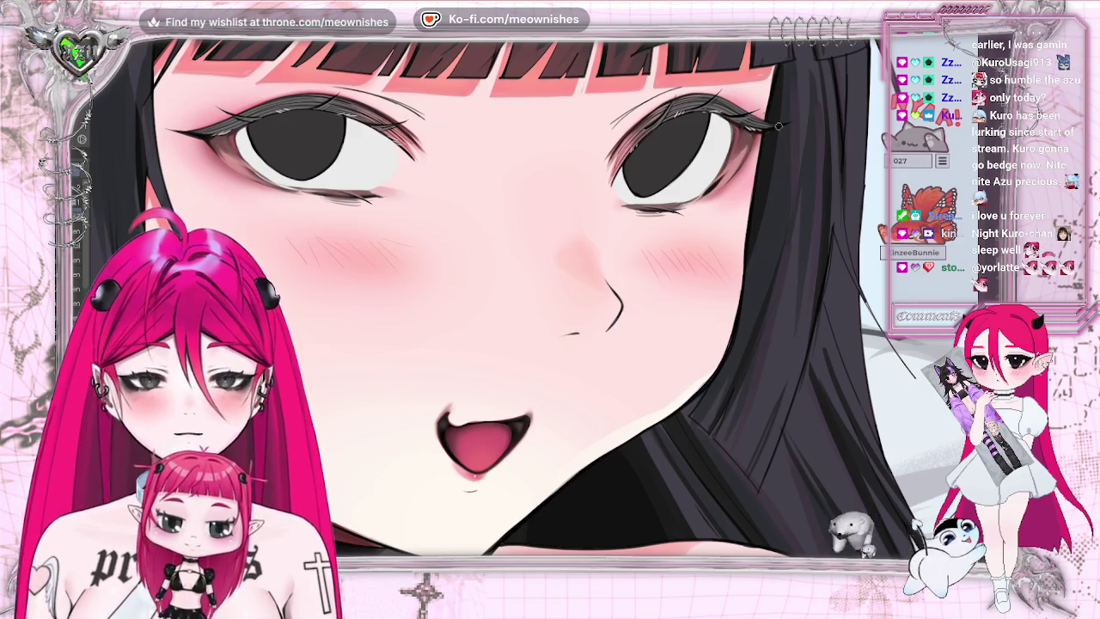
pyautogui.press('h')
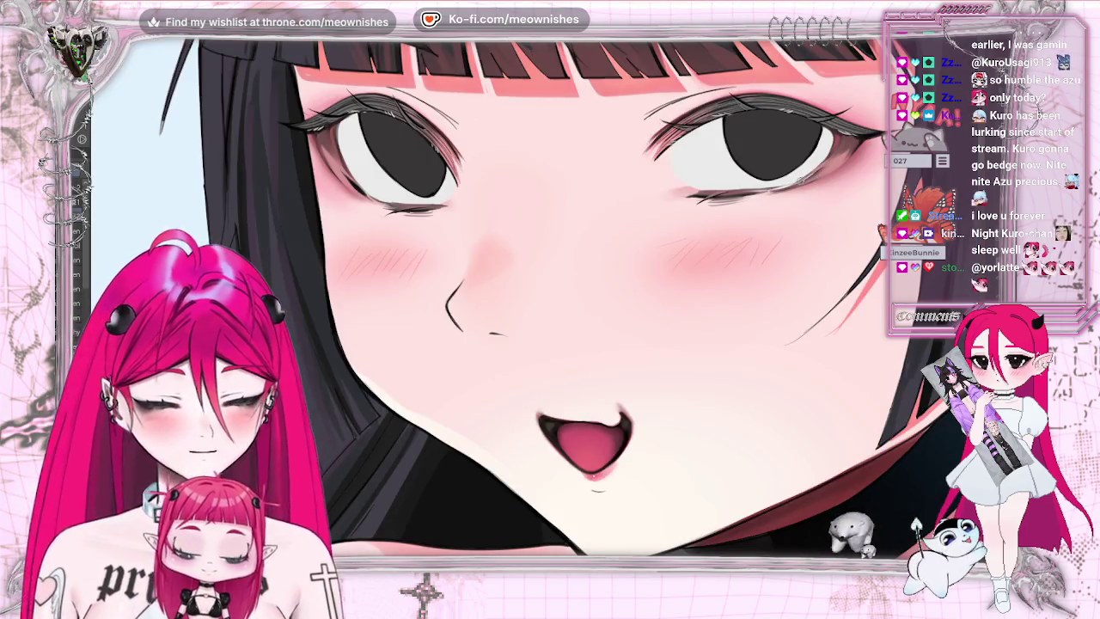
pyautogui.scroll(-2, 528, 296)
pyautogui.scroll(-5, 527, 297)
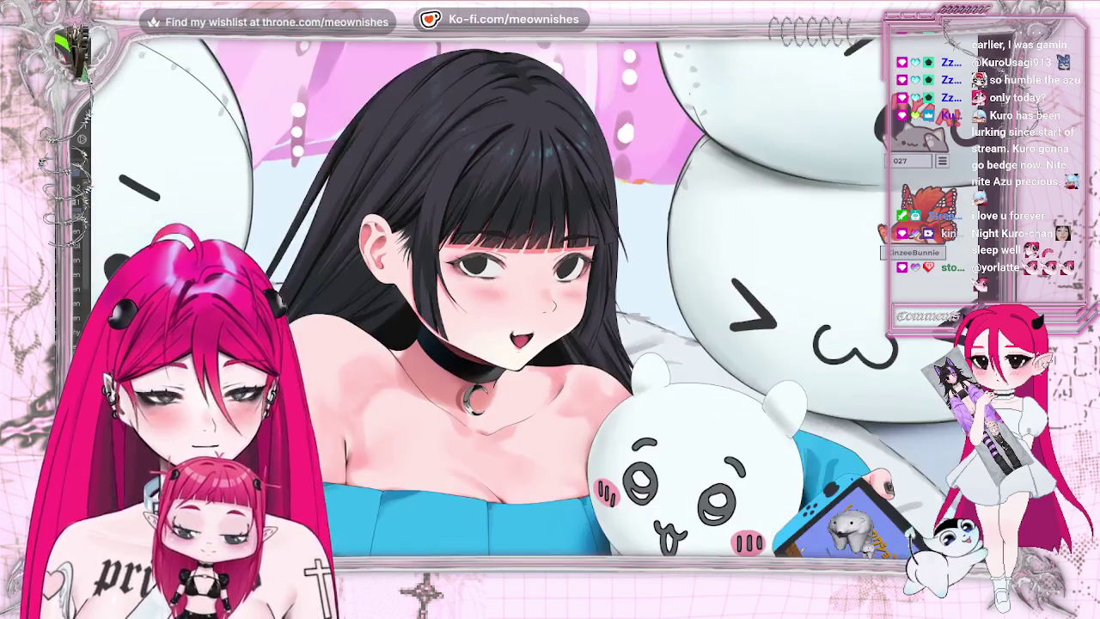
pyautogui.scroll(-2, 528, 297)
pyautogui.scroll(2, 528, 296)
pyautogui.scroll(4, 528, 297)
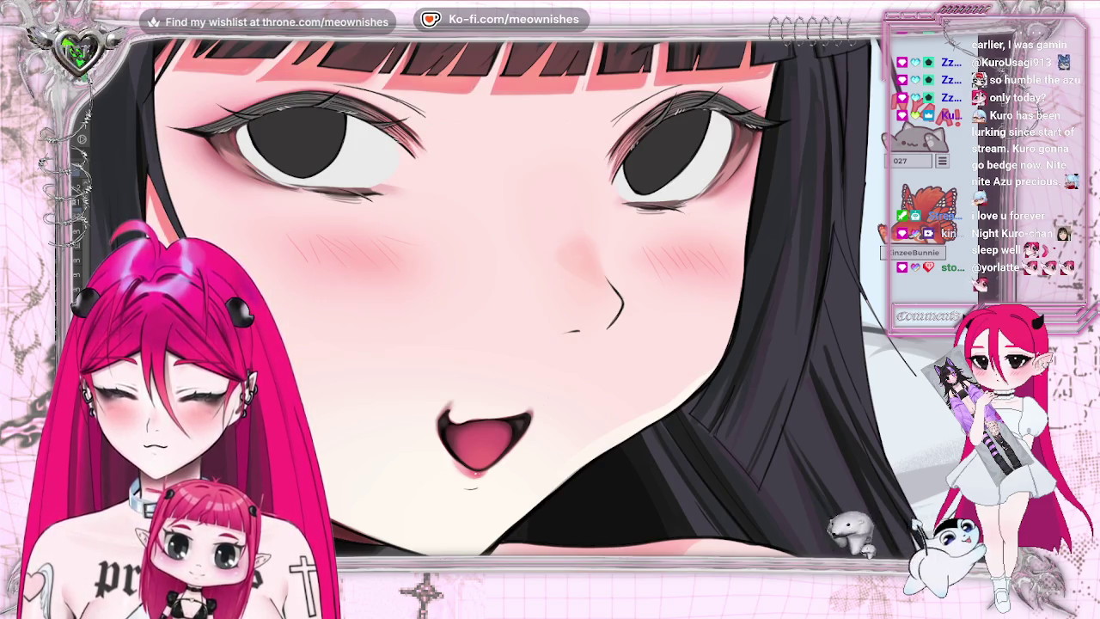
# - Paint a small light diamond highlight inside the left eye's pupil
pyautogui.moveTo(290, 122); pyautogui.dragTo(292, 141)
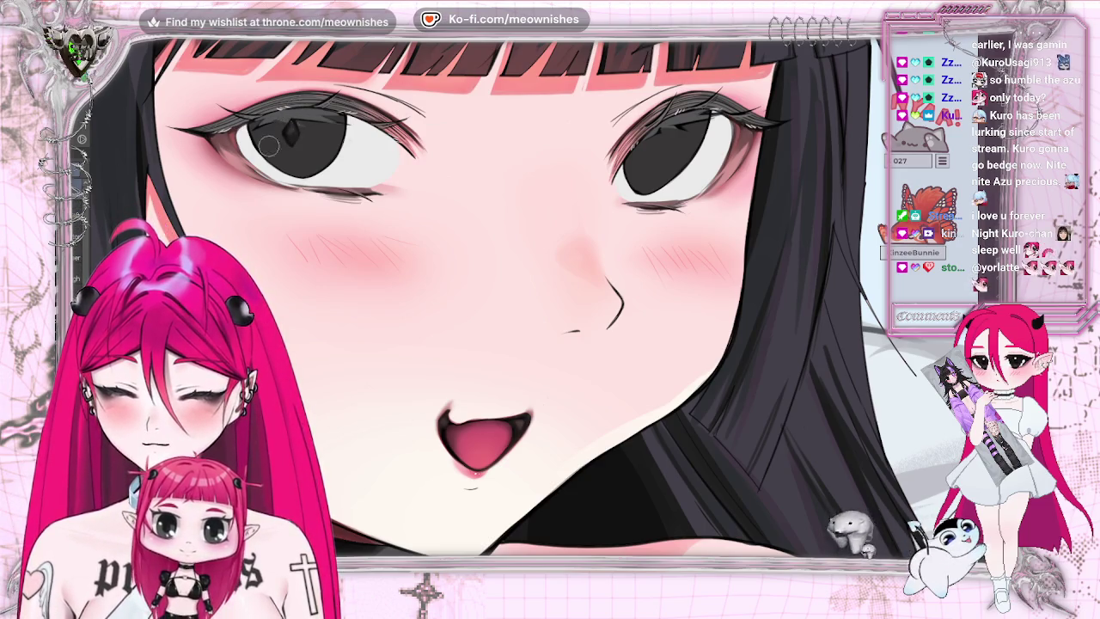
pyautogui.scroll(-3, 444, 243)
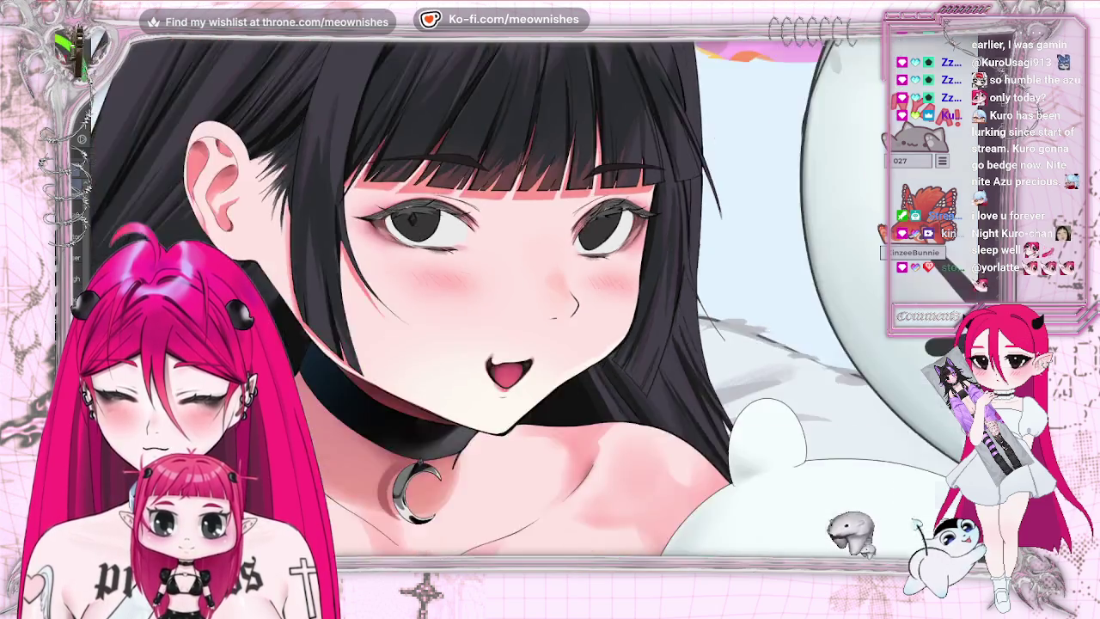
# - Zoom out and back in on the eyes and mouth, then fit the canvas to the window
pyautogui.scroll(-2, 444, 243)
pyautogui.scroll(-2, 444, 244)
pyautogui.scroll(5, 444, 243)
pyautogui.scroll(3, 529, 298)
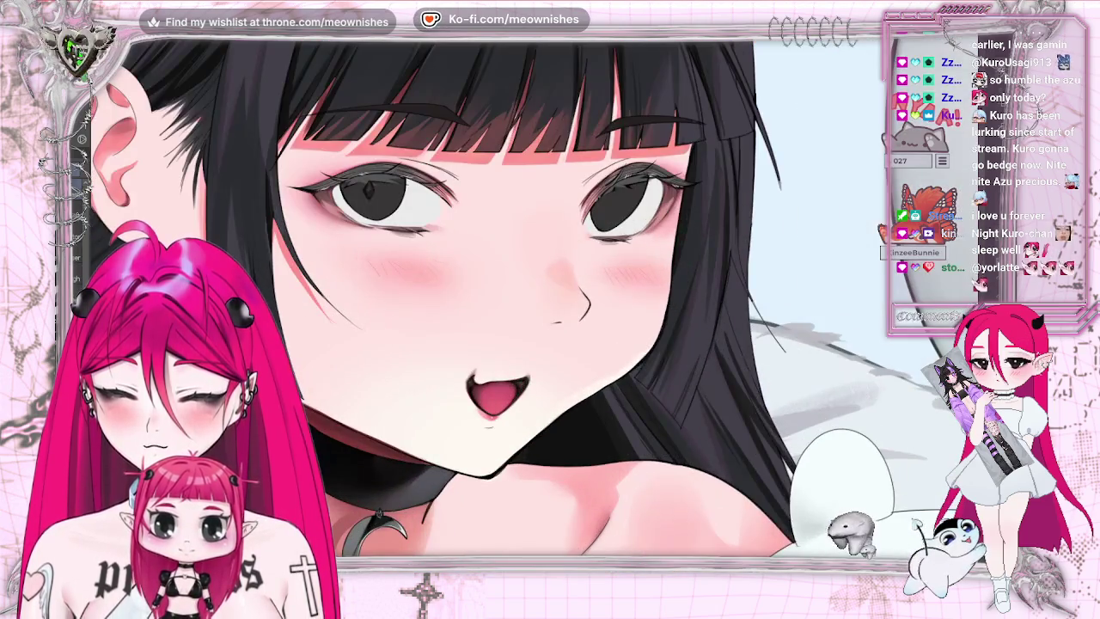
pyautogui.scroll(2, 529, 298)
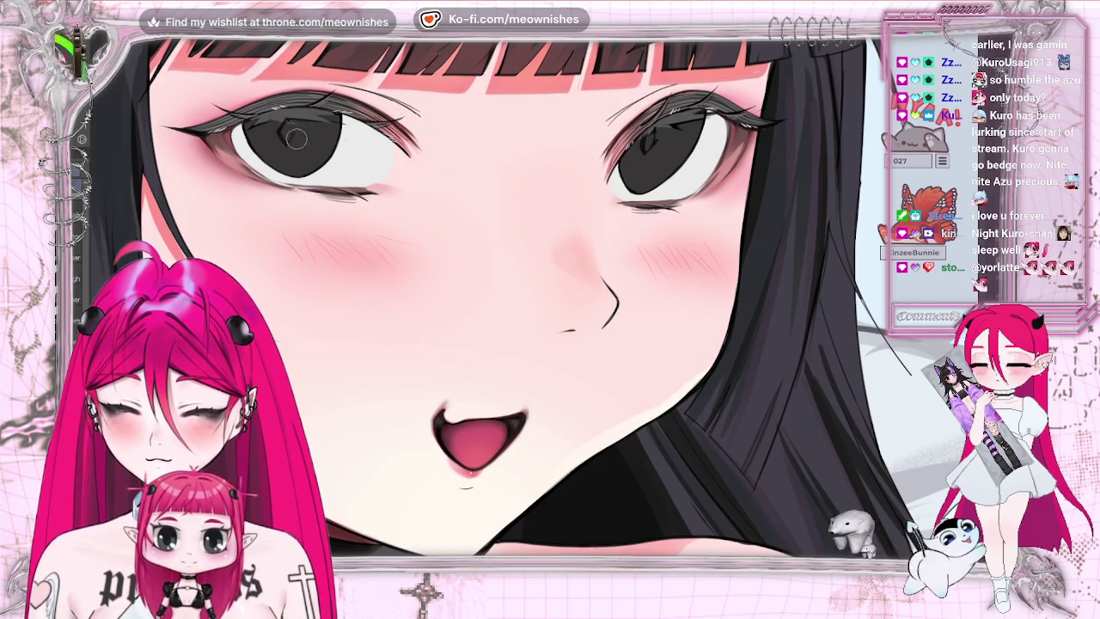
pyautogui.hotkey('ctrl', '0')
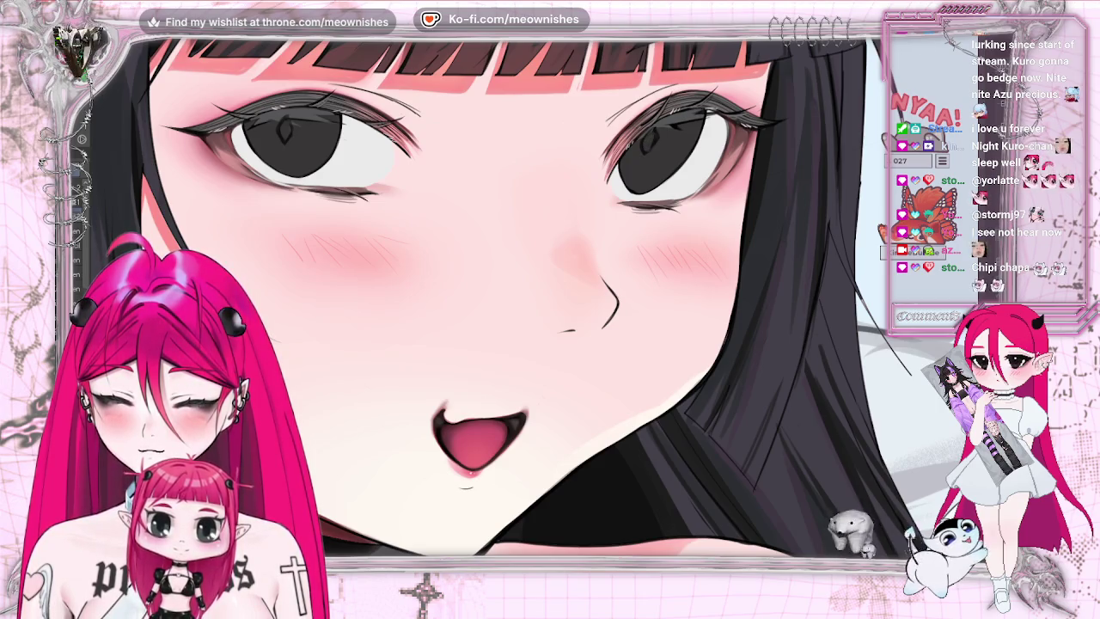
pyautogui.hotkey('ctrl', '0')
pyautogui.scroll(2, 514, 304)
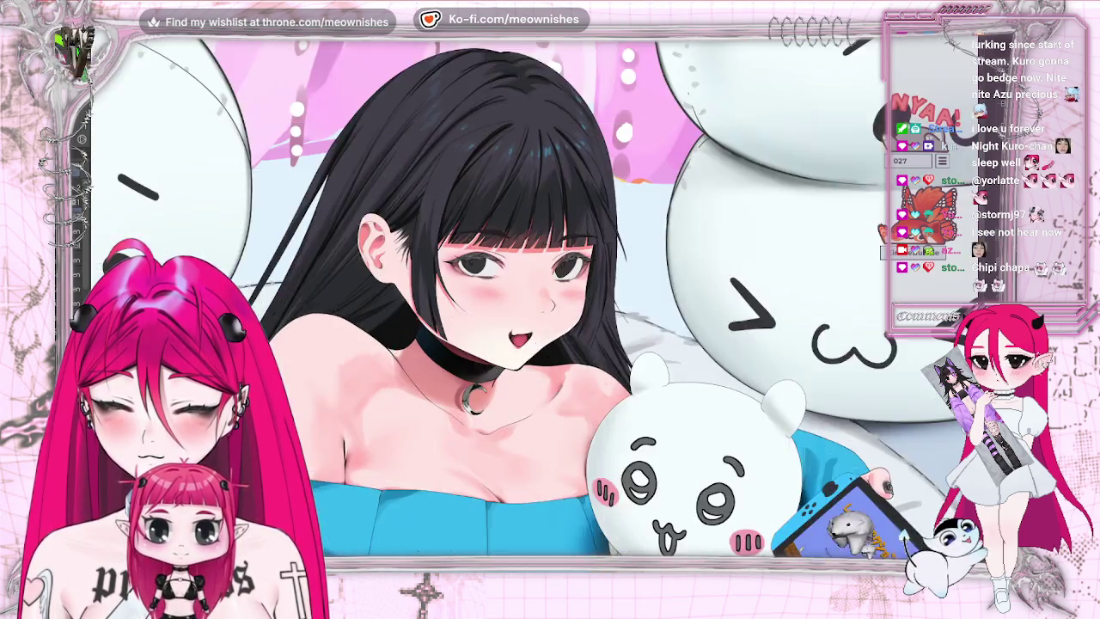
pyautogui.scroll(1, 514, 304)
pyautogui.press('m')
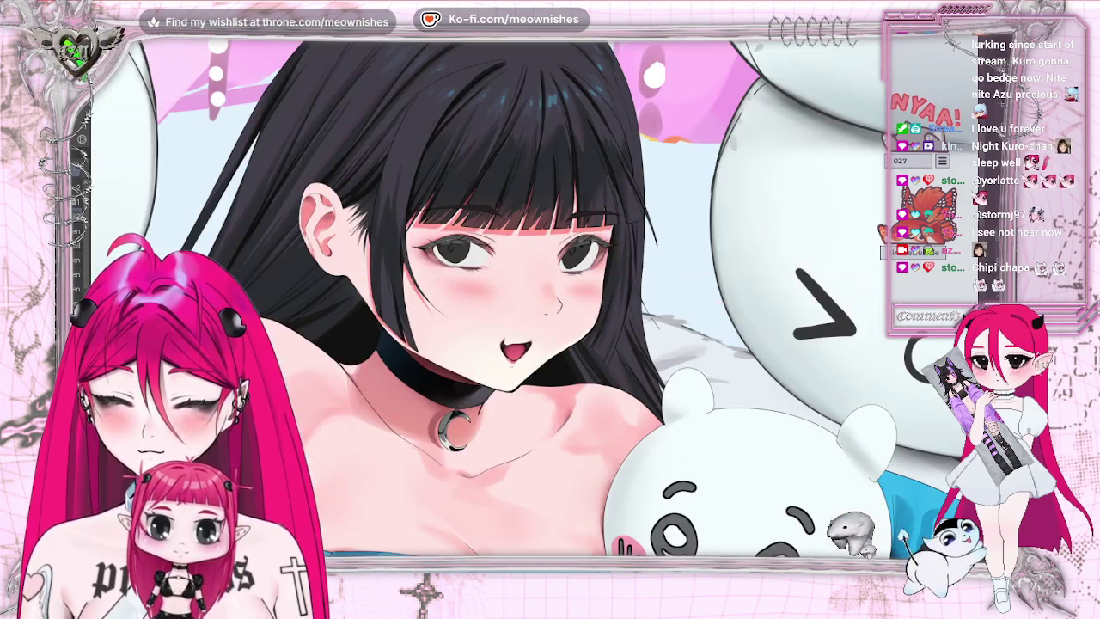
pyautogui.scroll(1, 533, 296)
pyautogui.scroll(1, 533, 297)
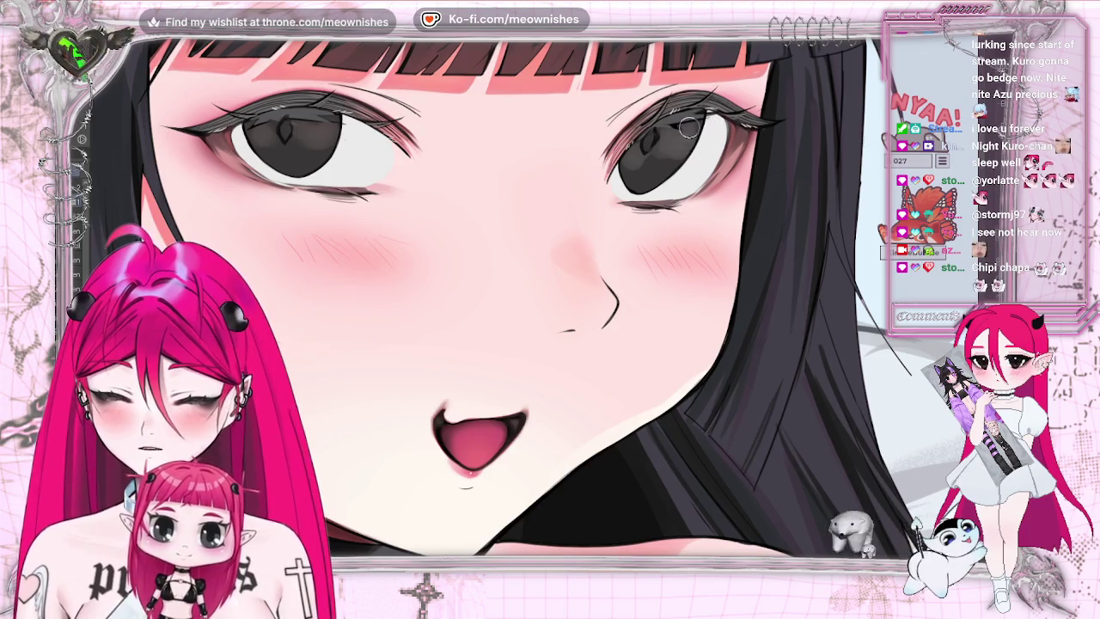
# - Recolor the irises from near-black grey to warm brown, checking the face zoomed out and mirrored
pyautogui.hotkey('ctrl', '-')
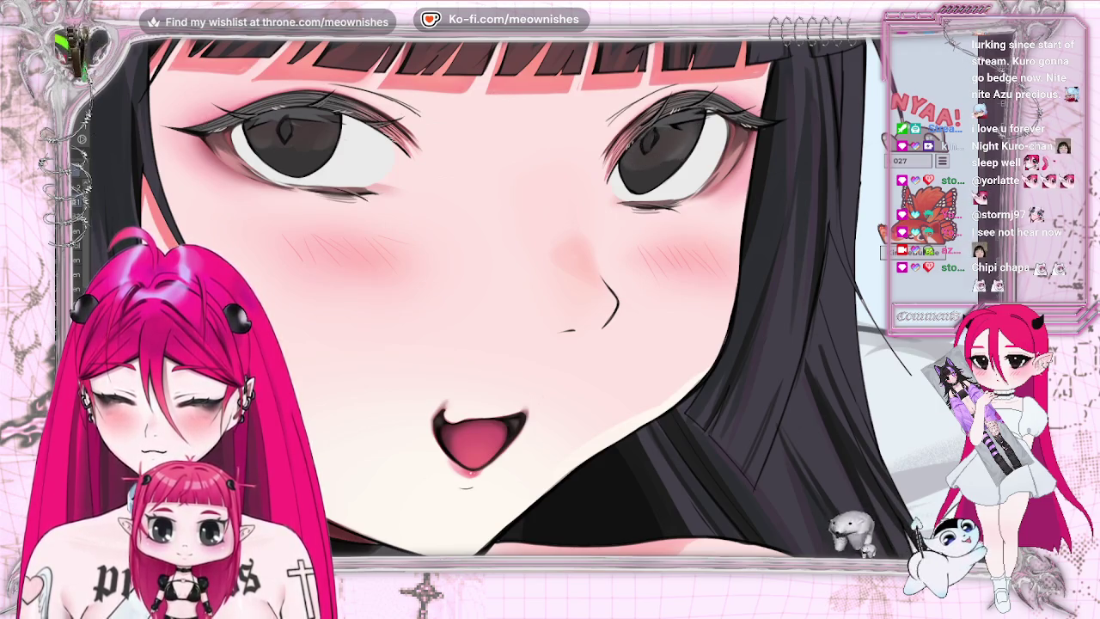
pyautogui.hotkey('ctrl', '0')
pyautogui.scroll(5, 534, 306)
pyautogui.scroll(5, 533, 306)
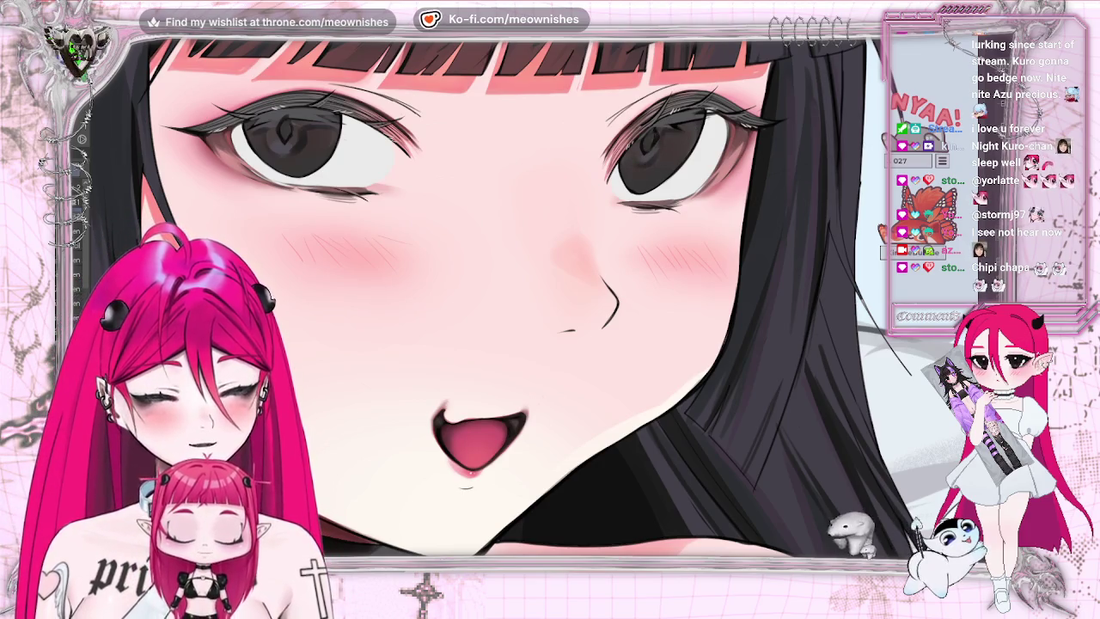
pyautogui.hotkey('ctrl', '-')
pyautogui.hotkey('ctrl', '-')
pyautogui.hotkey('ctrl', '-')
pyautogui.press('m')
pyautogui.press('m')
pyautogui.hotkey('ctrl', '+')
pyautogui.hotkey('ctrl', '+')
pyautogui.hotkey('ctrl', '+')
pyautogui.hotkey('ctrl', '+')
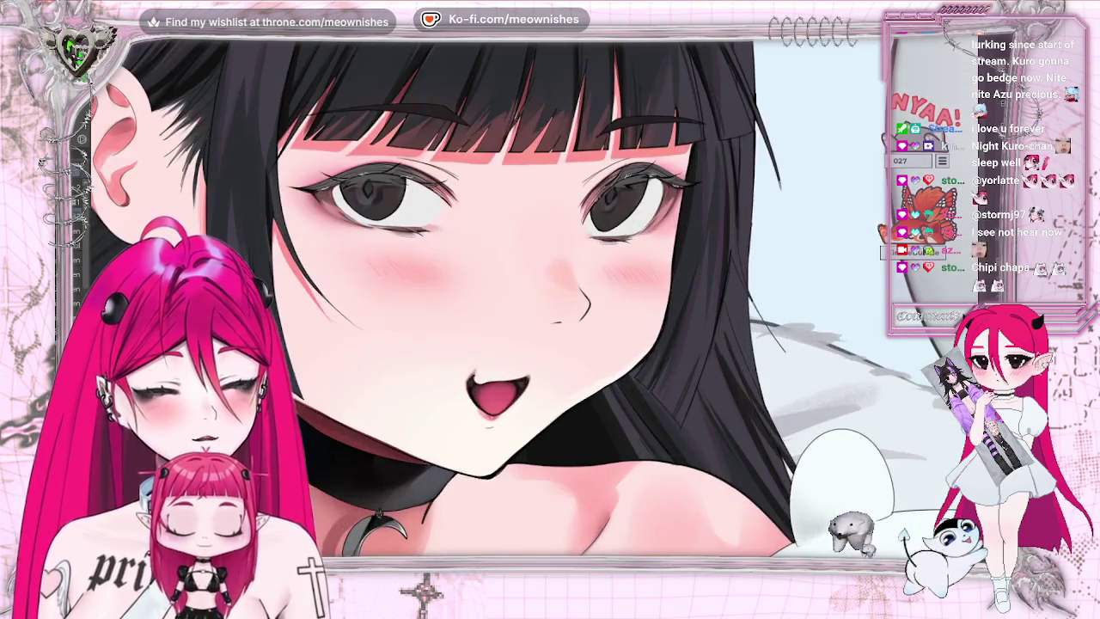
pyautogui.hotkey('ctrl', '+')
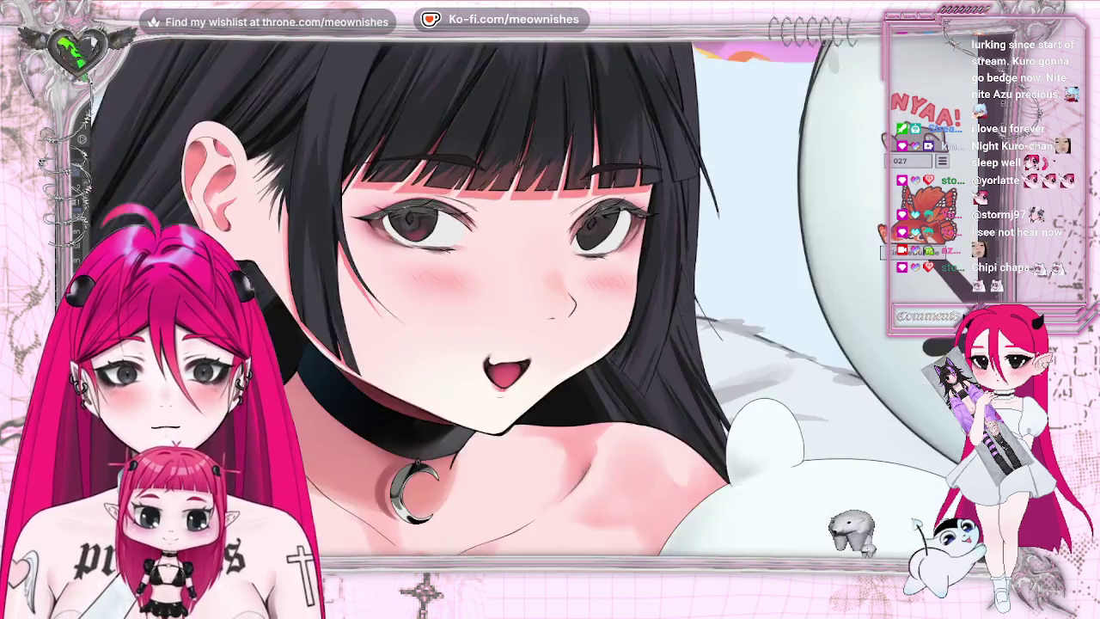
pyautogui.scroll(-5, 529, 297)
pyautogui.scroll(3, 528, 297)
pyautogui.scroll(4, 538, 311)
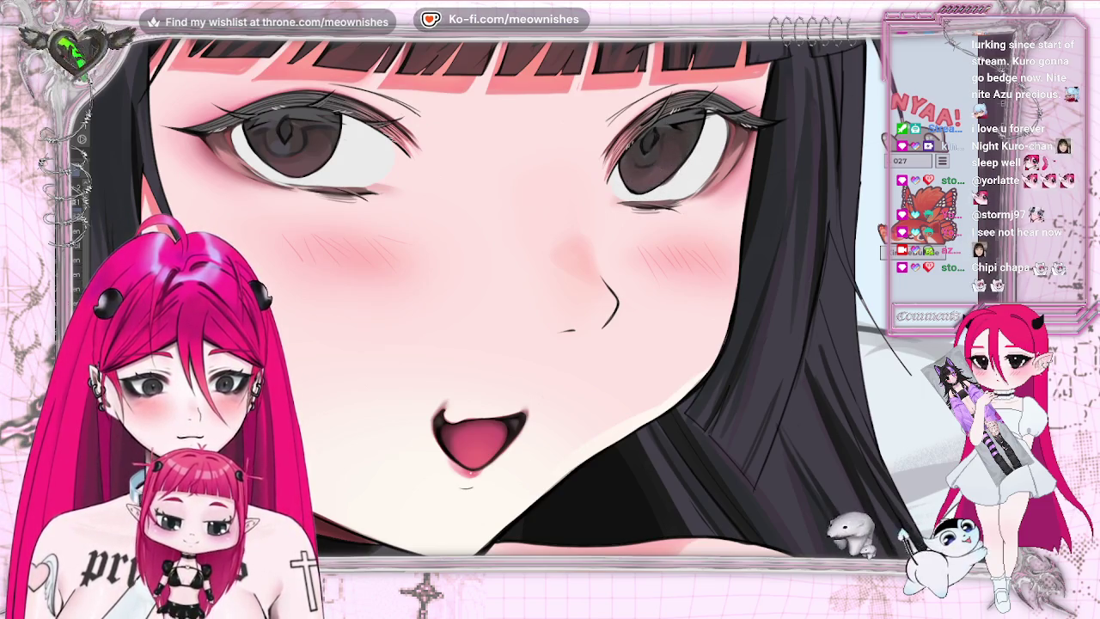
# - Flip the view back and forth to check the face's symmetry while zooming
pyautogui.scroll(-5, 464, 344)
pyautogui.scroll(-2, 464, 344)
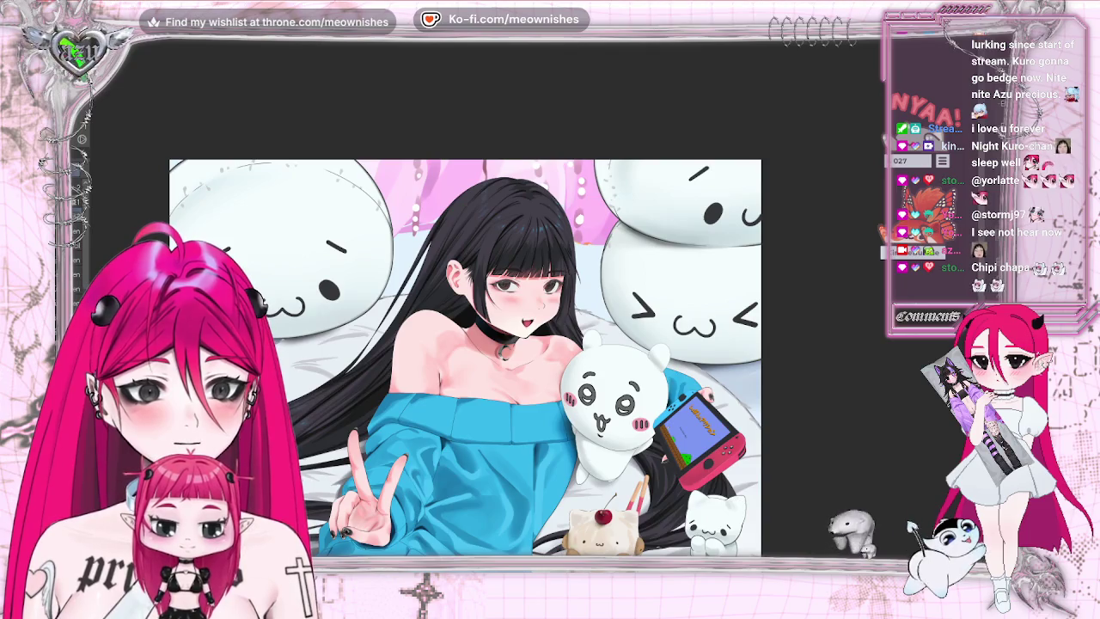
pyautogui.scroll(5, 516, 300)
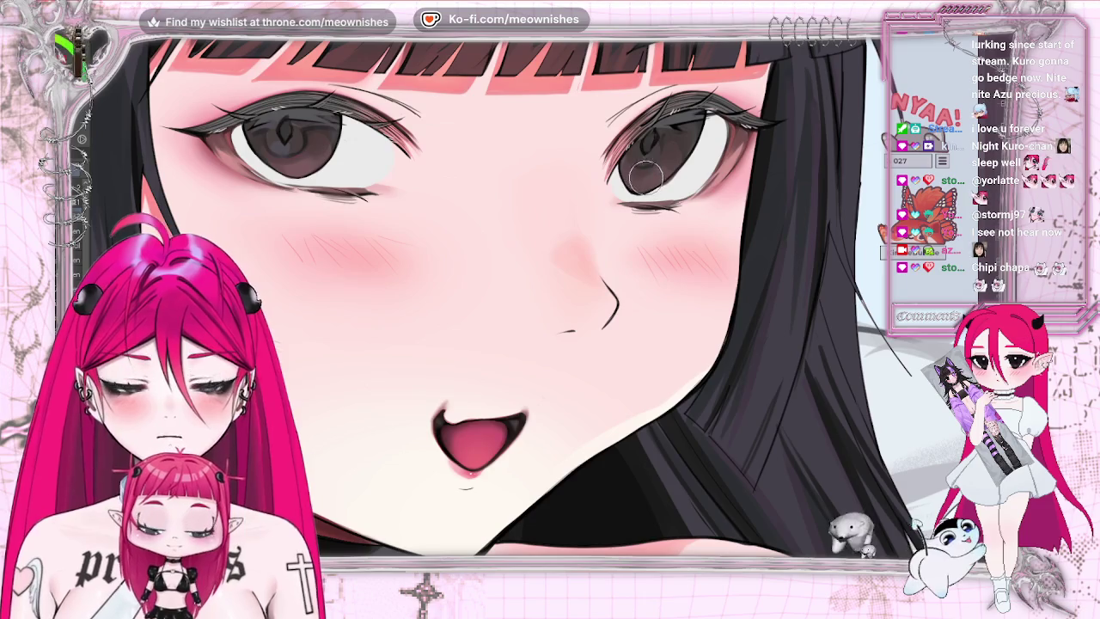
pyautogui.press('h')
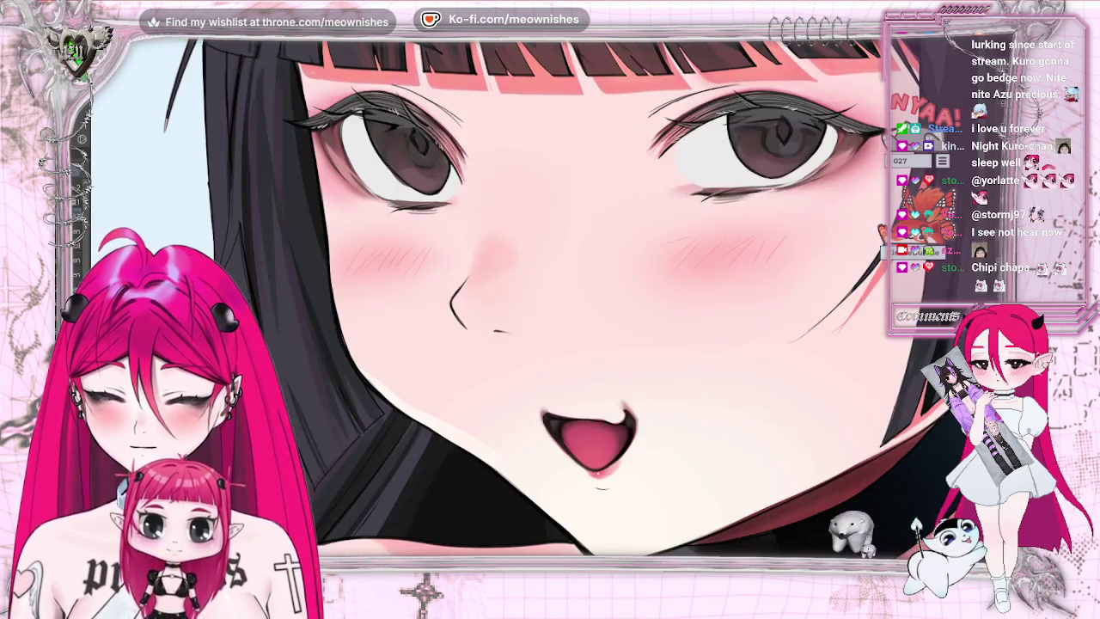
pyautogui.scroll(-2, 601, 301)
pyautogui.scroll(-1, 602, 301)
pyautogui.scroll(-1, 602, 301)
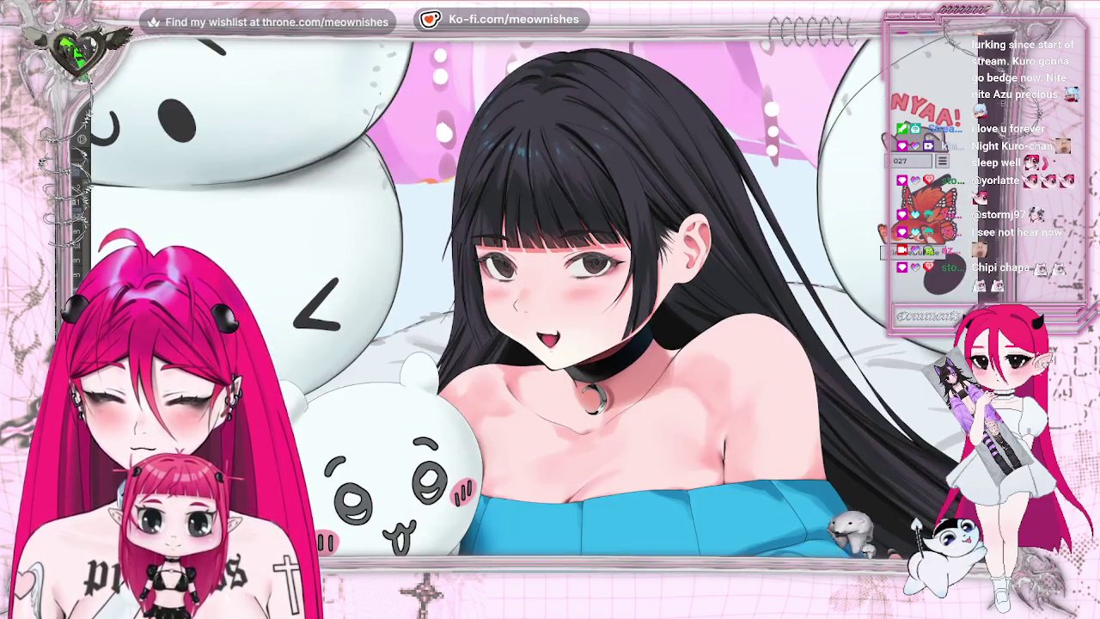
pyautogui.scroll(-1, 602, 301)
pyautogui.press('h')
pyautogui.scroll(2, 602, 301)
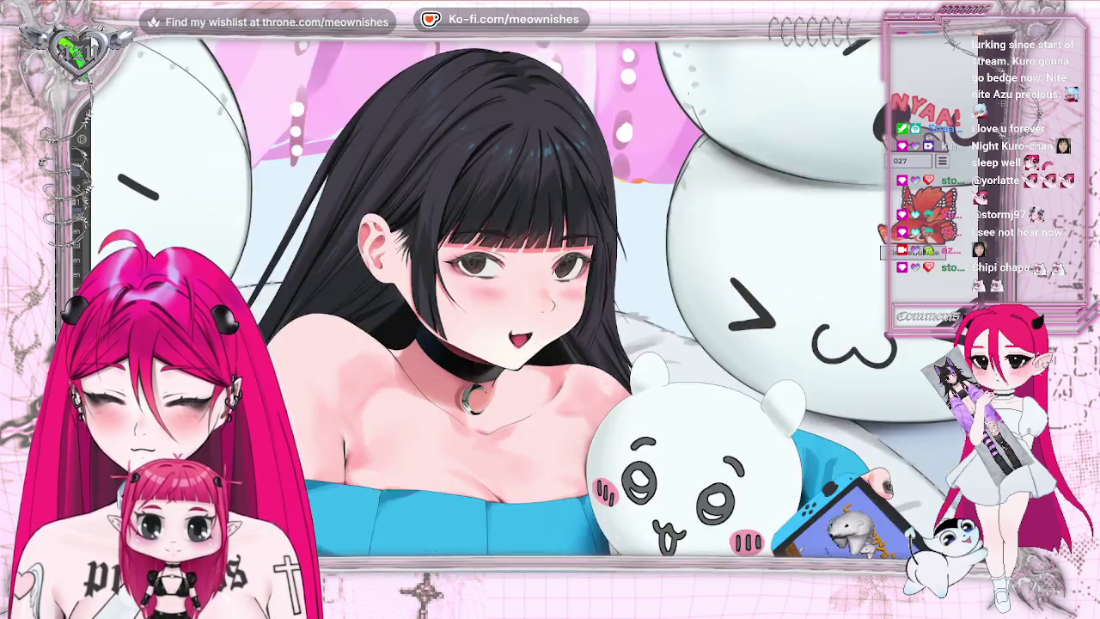
pyautogui.scroll(2, 602, 300)
pyautogui.press('h')
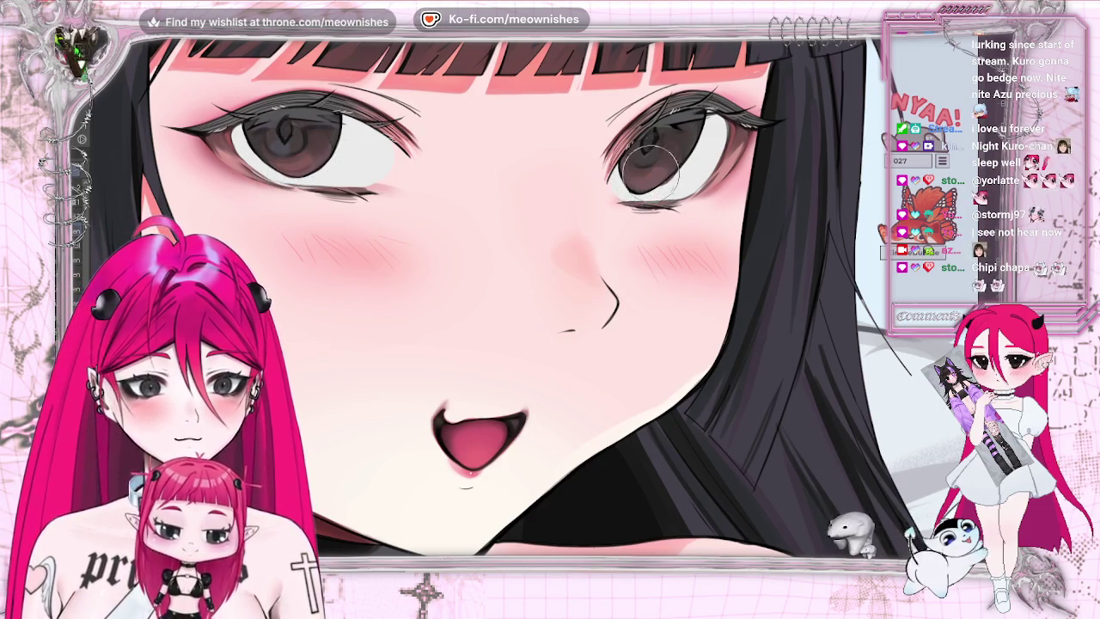
# - Fit the illustration to the window, then paint the left iris a warmer reddish brown
pyautogui.scroll(-3, 481, 301)
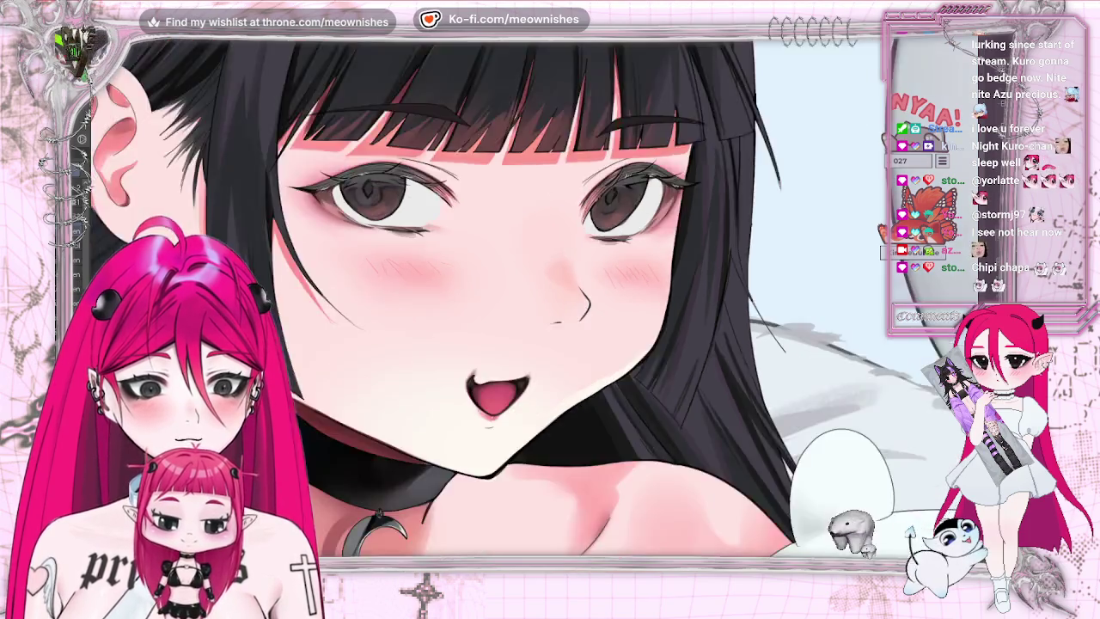
pyautogui.scroll(-3, 482, 301)
pyautogui.scroll(-2, 482, 301)
pyautogui.scroll(8, 515, 284)
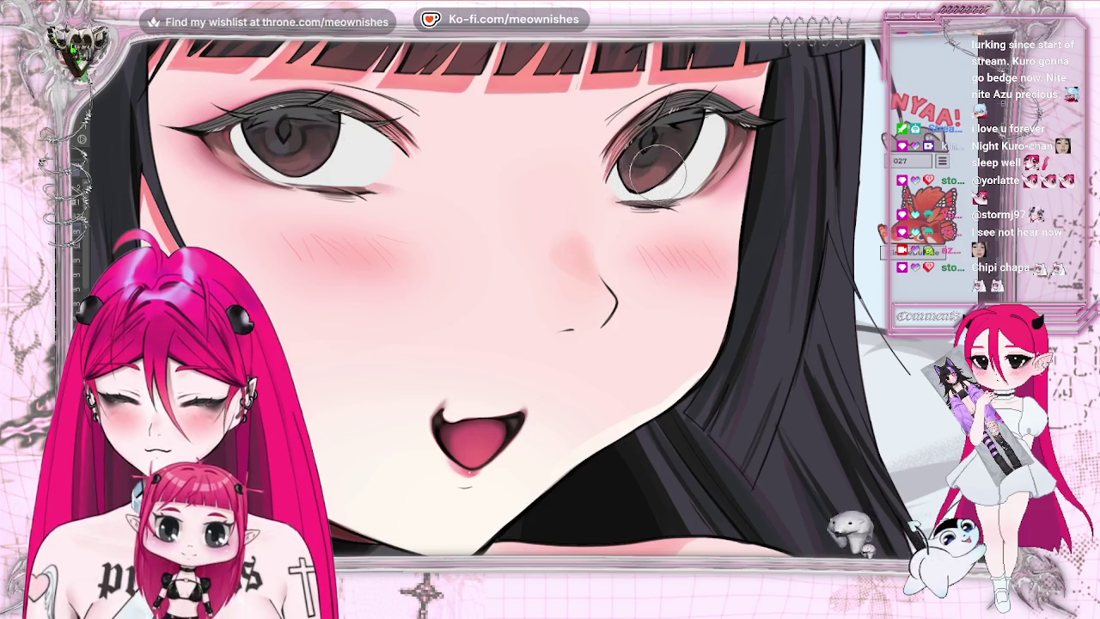
pyautogui.hotkey('ctrl', '0')
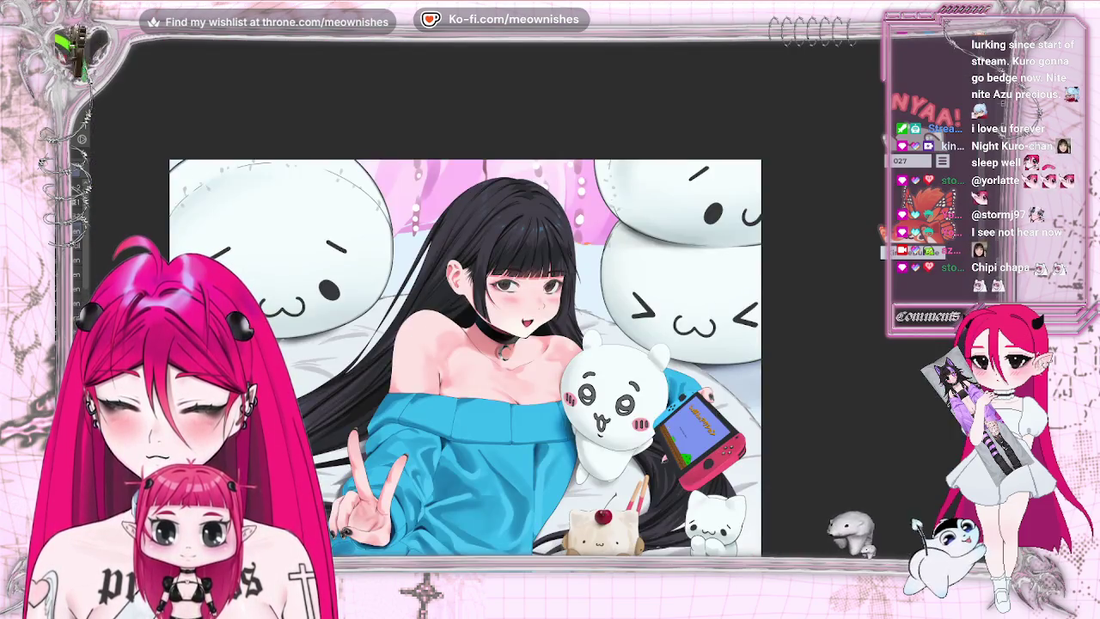
pyautogui.scroll(5, 534, 301)
pyautogui.moveTo(354, 161); pyautogui.dragTo(299, 159)
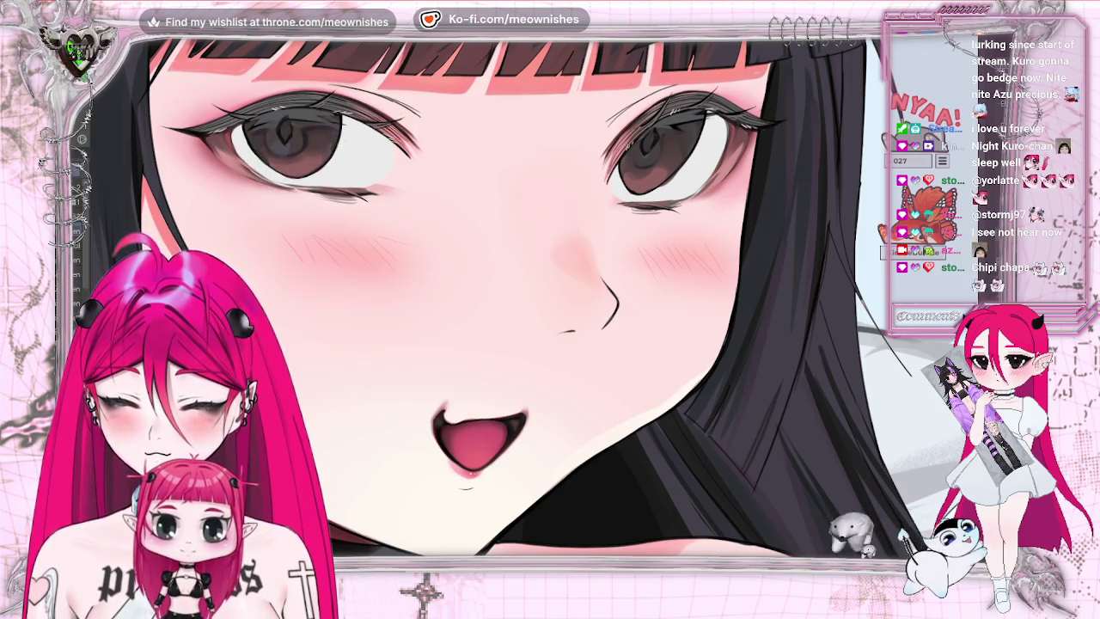
pyautogui.scroll(-1, 550, 309)
pyautogui.scroll(-2, 550, 309)
pyautogui.scroll(-1, 551, 309)
pyautogui.scroll(-1, 550, 309)
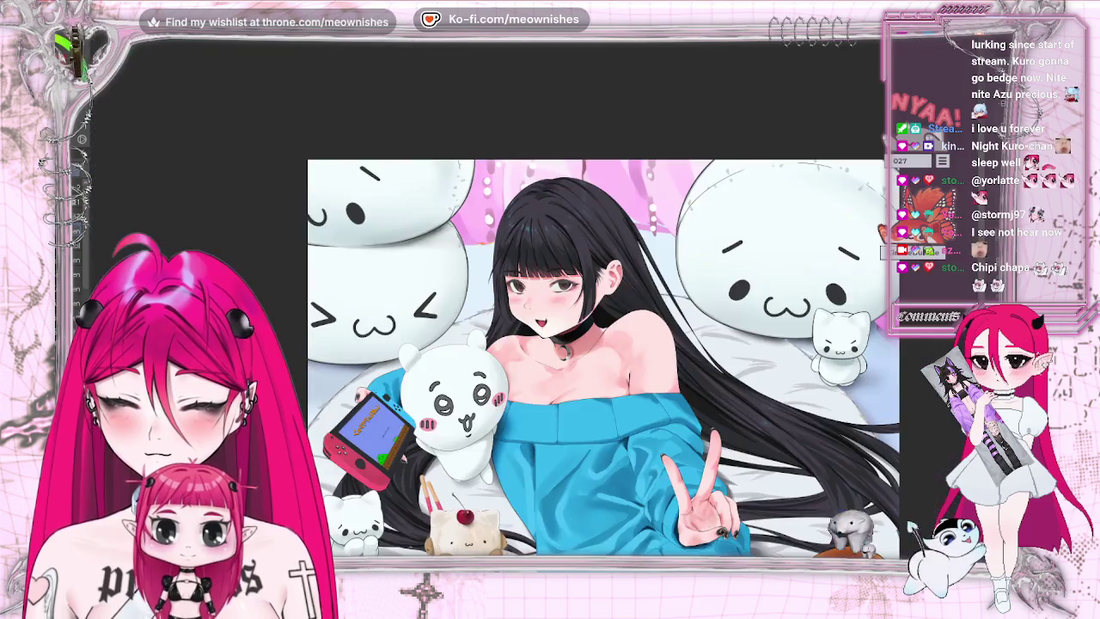
pyautogui.scroll(5, 550, 309)
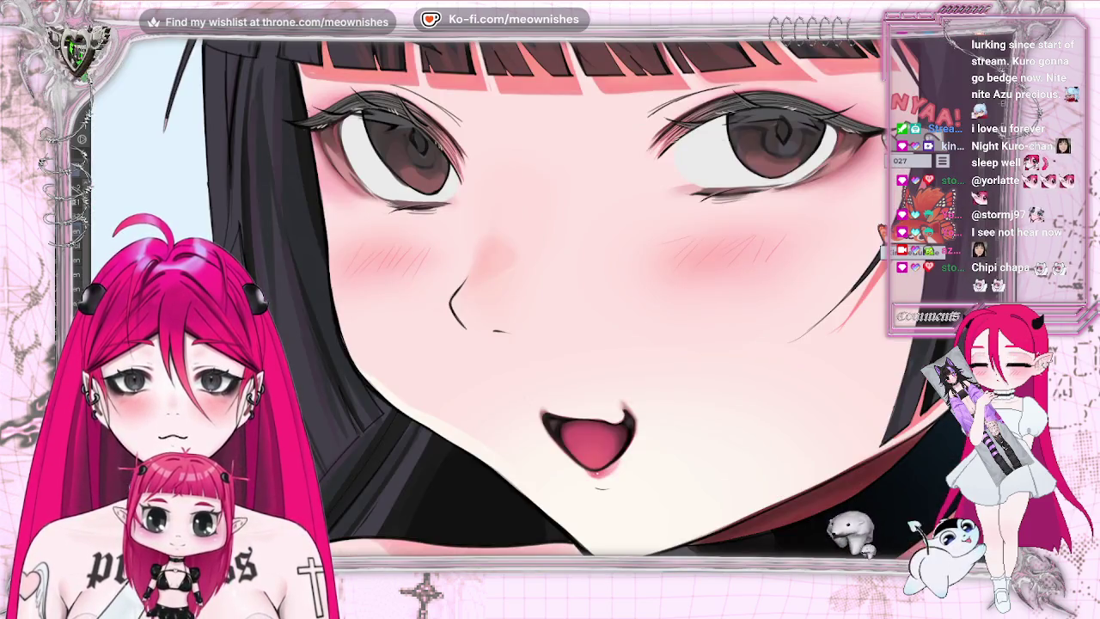
pyautogui.hscroll(2, 550, 309)
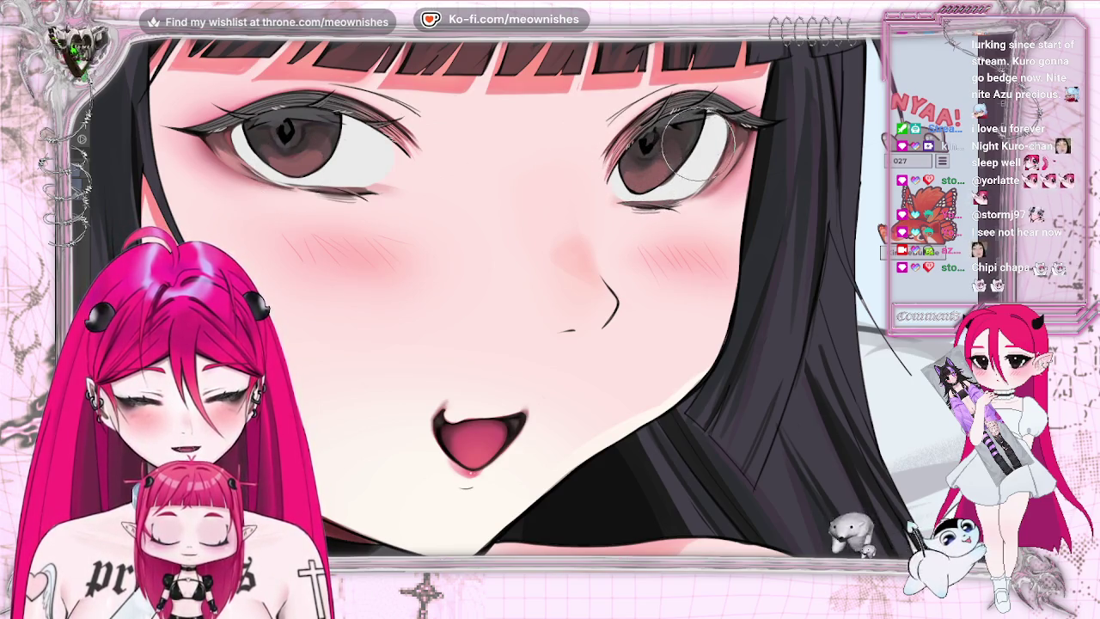
# - Fit the artwork to the window and mirror-check its balance before zooming in
pyautogui.hotkey('ctrl', '0')
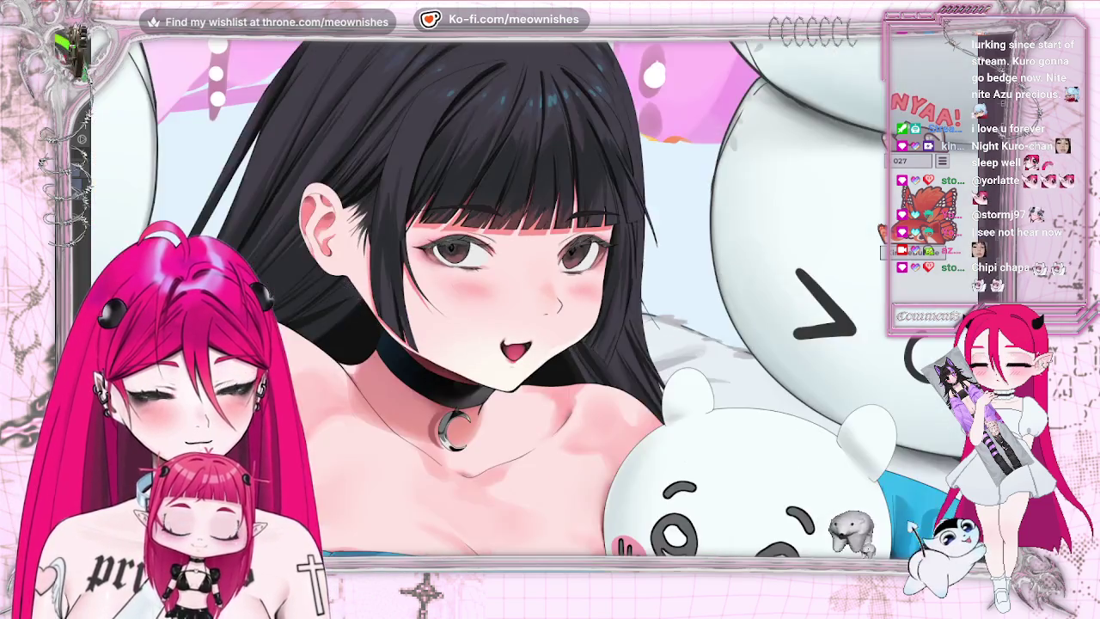
pyautogui.press('h')
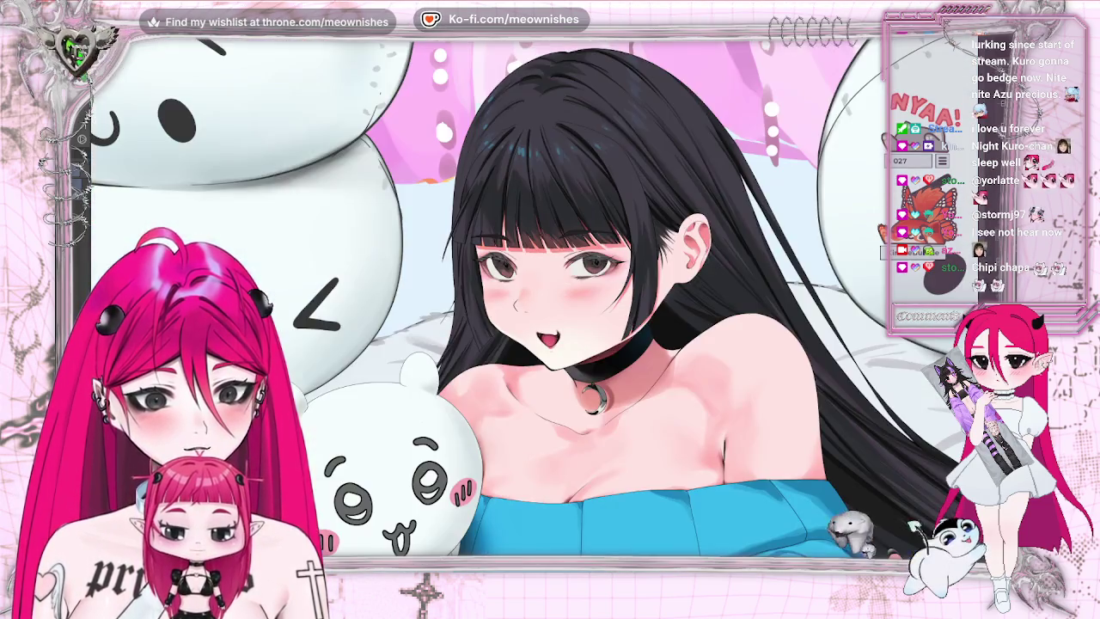
pyautogui.press('h')
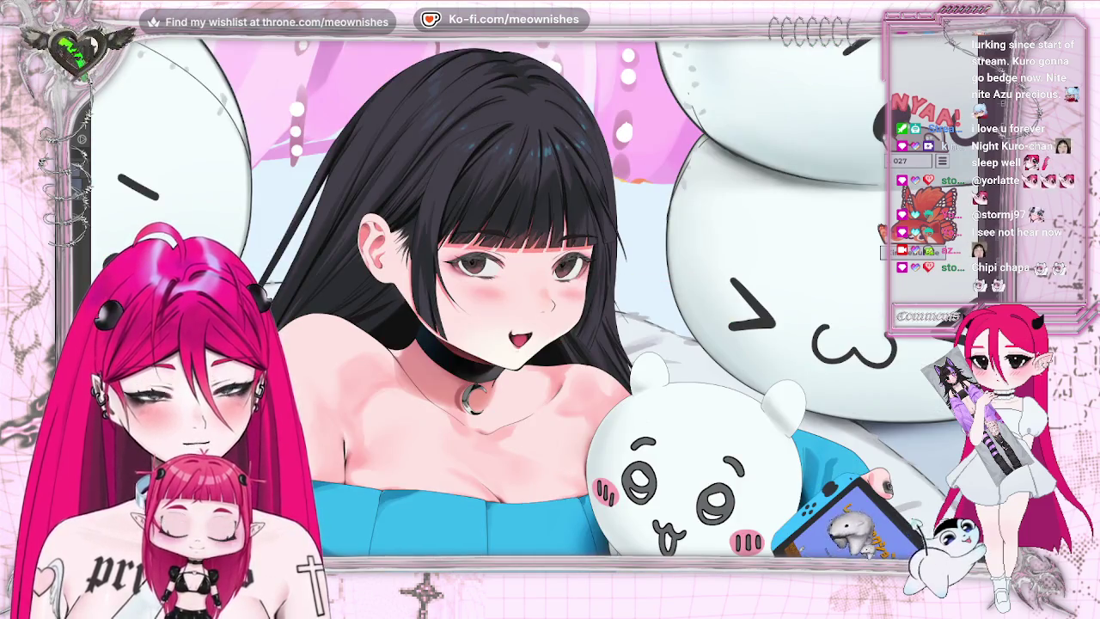
pyautogui.scroll(2, 533, 305)
pyautogui.scroll(3, 533, 305)
pyautogui.scroll(2, 533, 305)
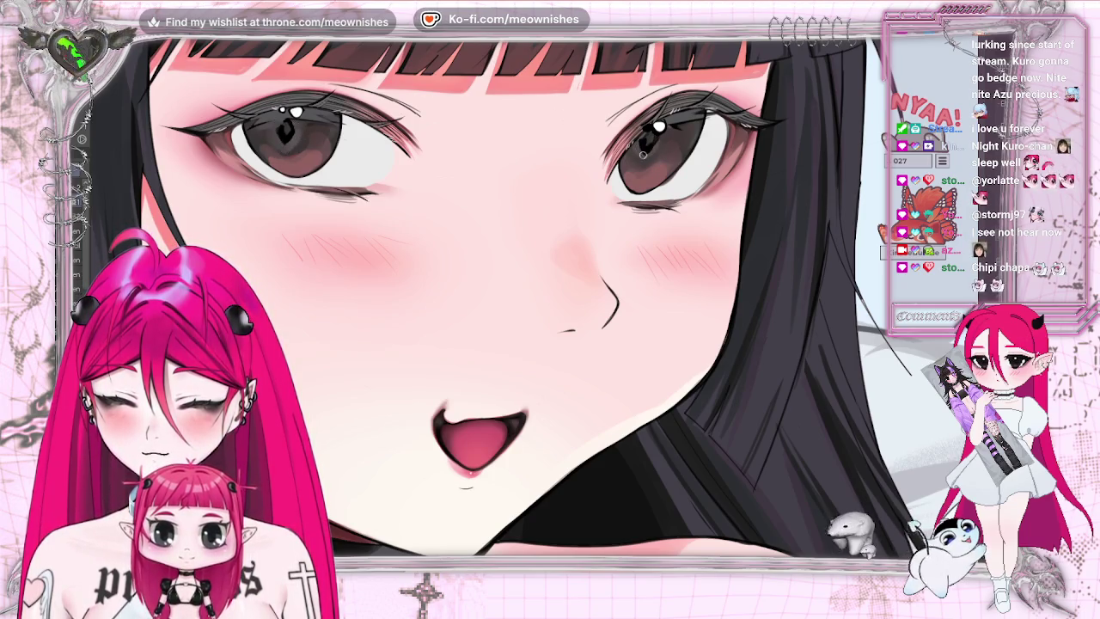
# - Dot a white highlight into each eye, then check the full canvas and zoom back in
pyautogui.hotkey('ctrl', '0')
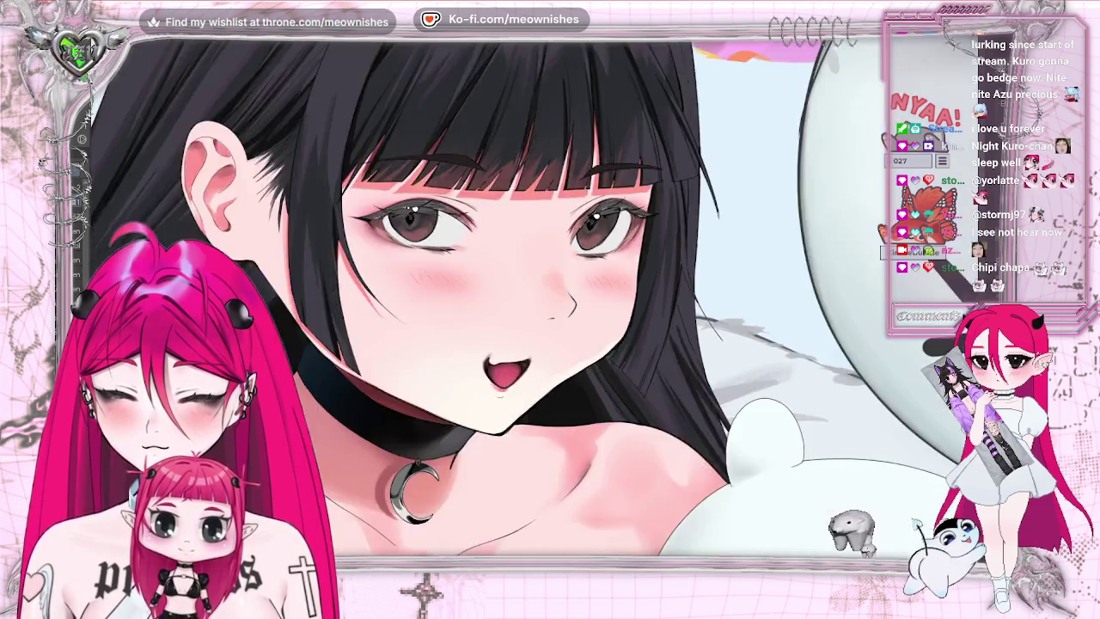
pyautogui.scroll(-2, 551, 292)
pyautogui.scroll(5, 481, 283)
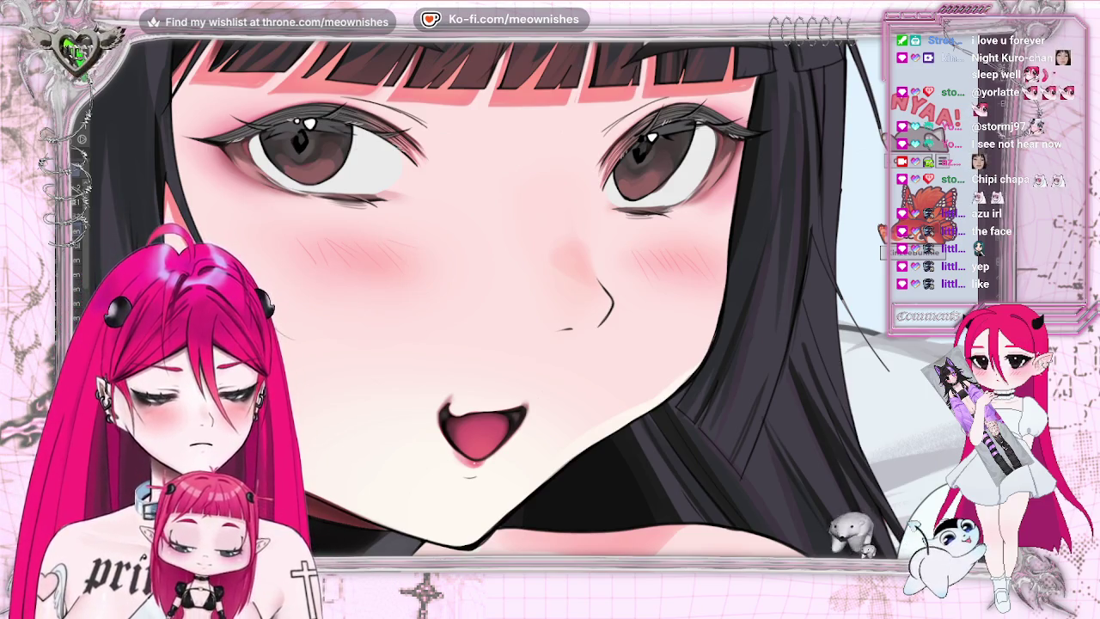
pyautogui.click(305, 123)
pyautogui.click(653, 136)
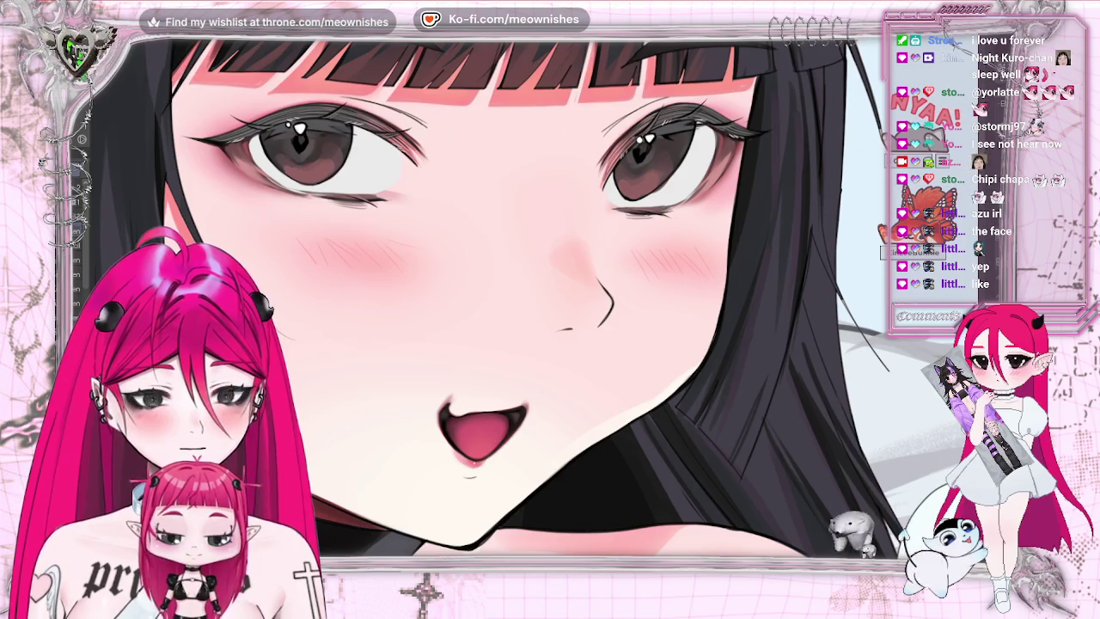
pyautogui.scroll(-3, 481, 292)
pyautogui.hotkey('ctrl', '0')
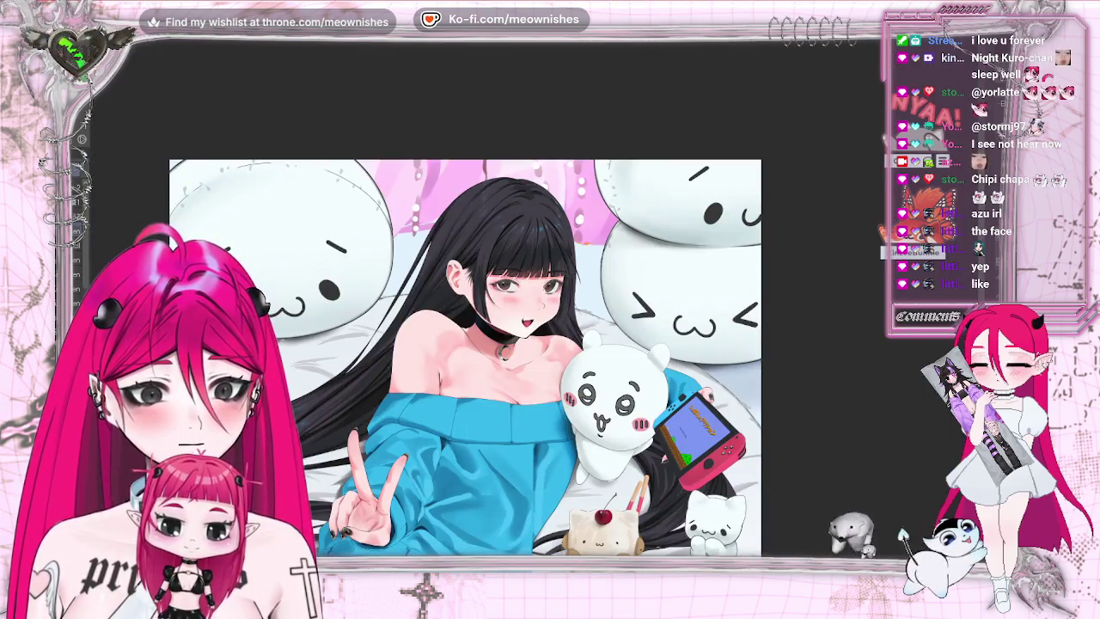
pyautogui.scroll(5, 482, 292)
pyautogui.hotkey('ctrl', '+')
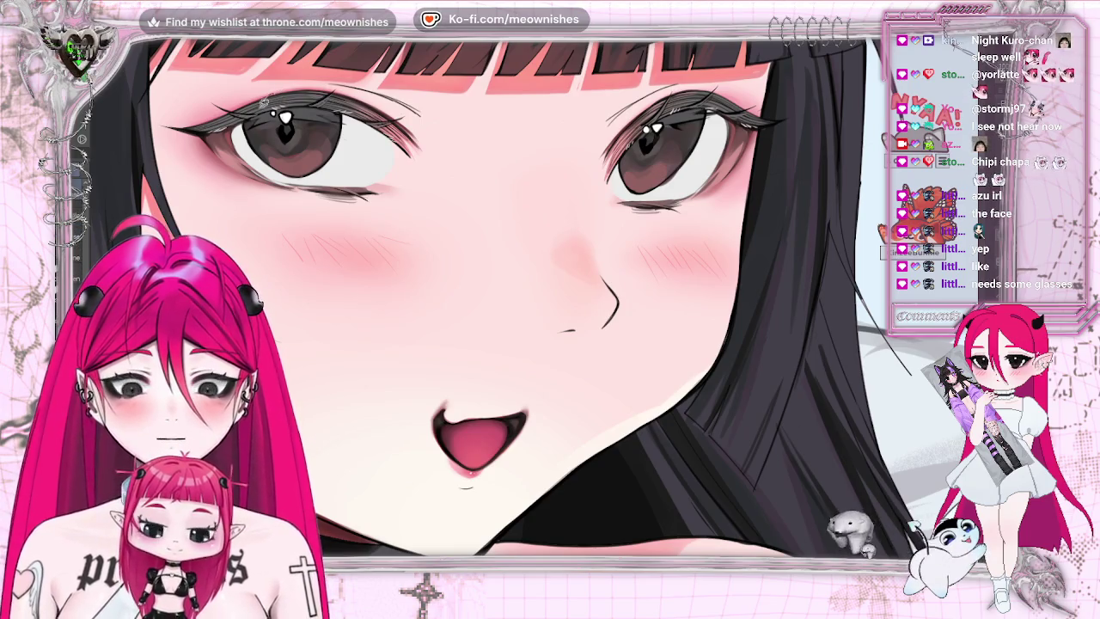
# - Lasso the left eye's white highlight and shift it slightly up and left
pyautogui.moveTo(284, 116); pyautogui.dragTo(277, 117)
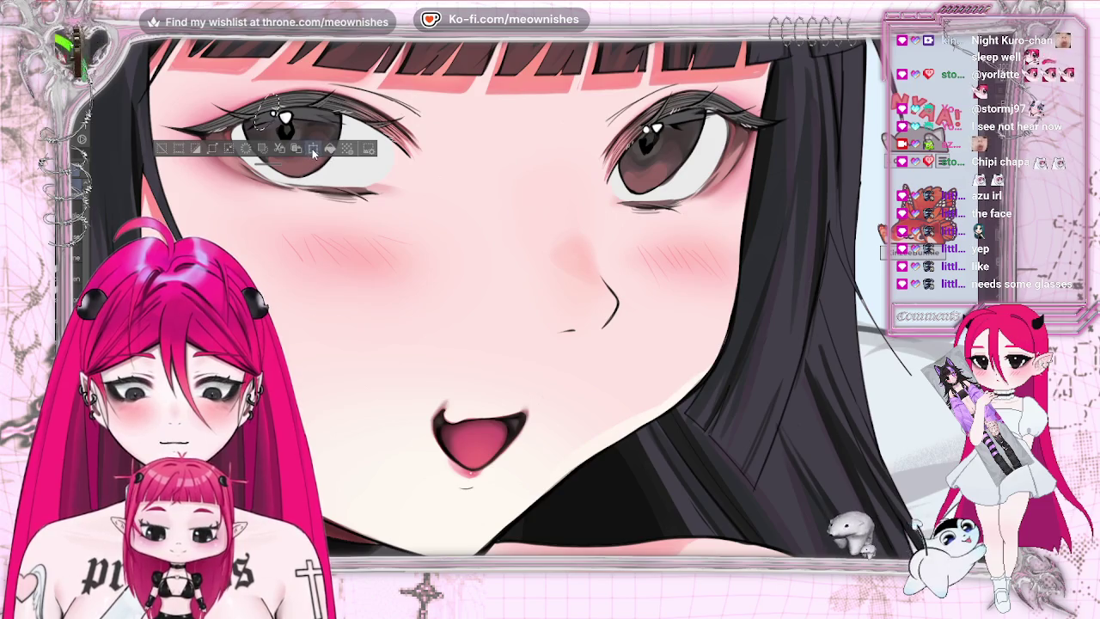
pyautogui.click(314, 150)
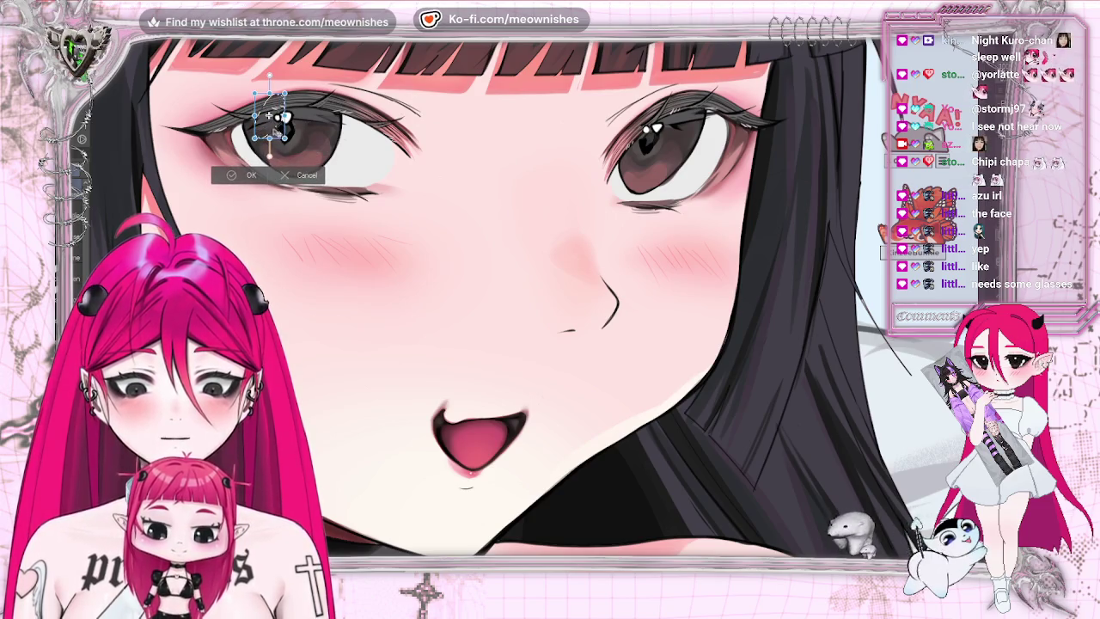
pyautogui.moveTo(269, 114); pyautogui.dragTo(267, 113)
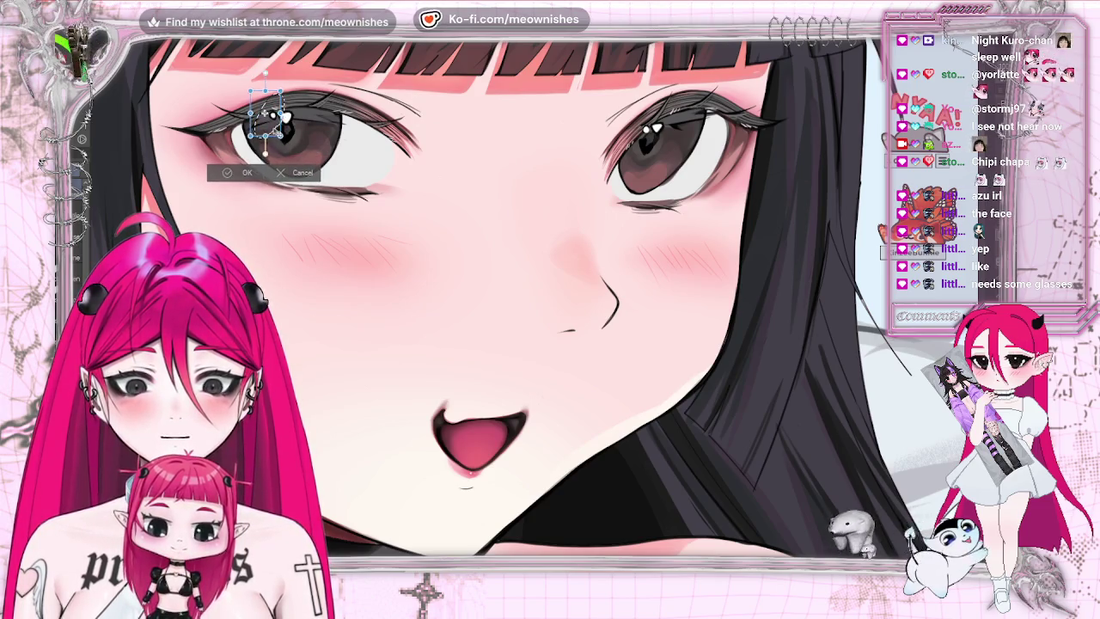
pyautogui.click(244, 173)
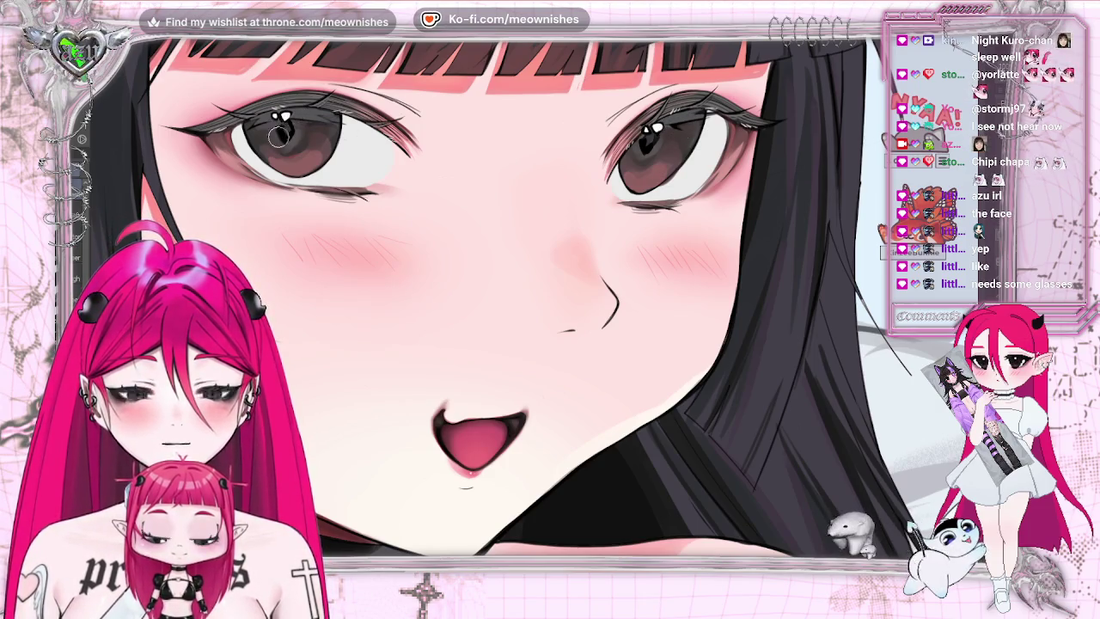
pyautogui.hotkey('ctrl', '0')
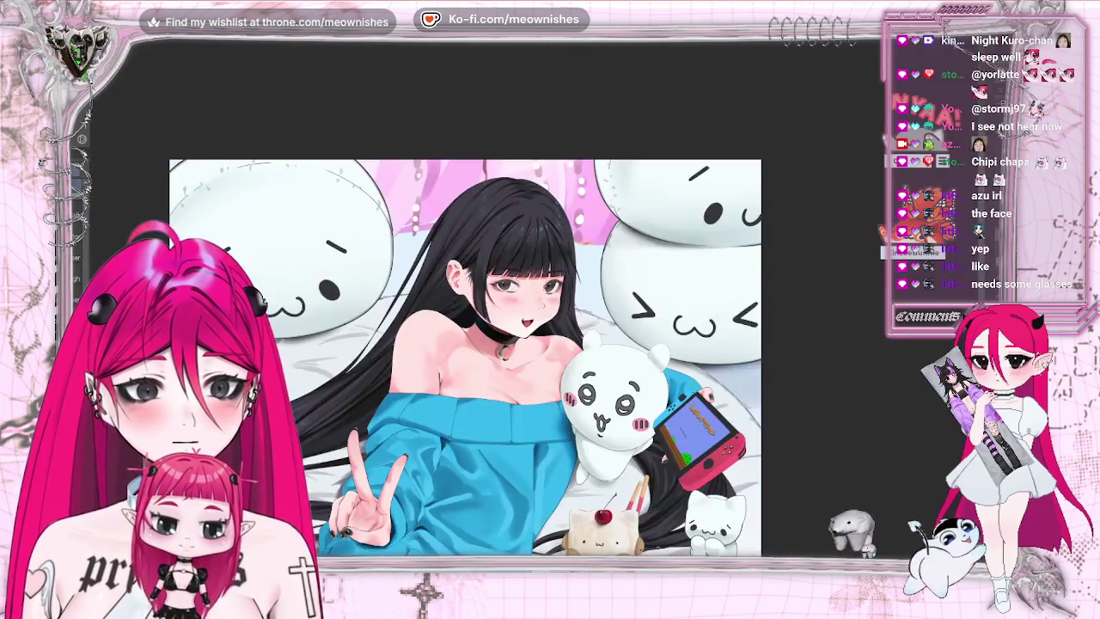
pyautogui.press('h')
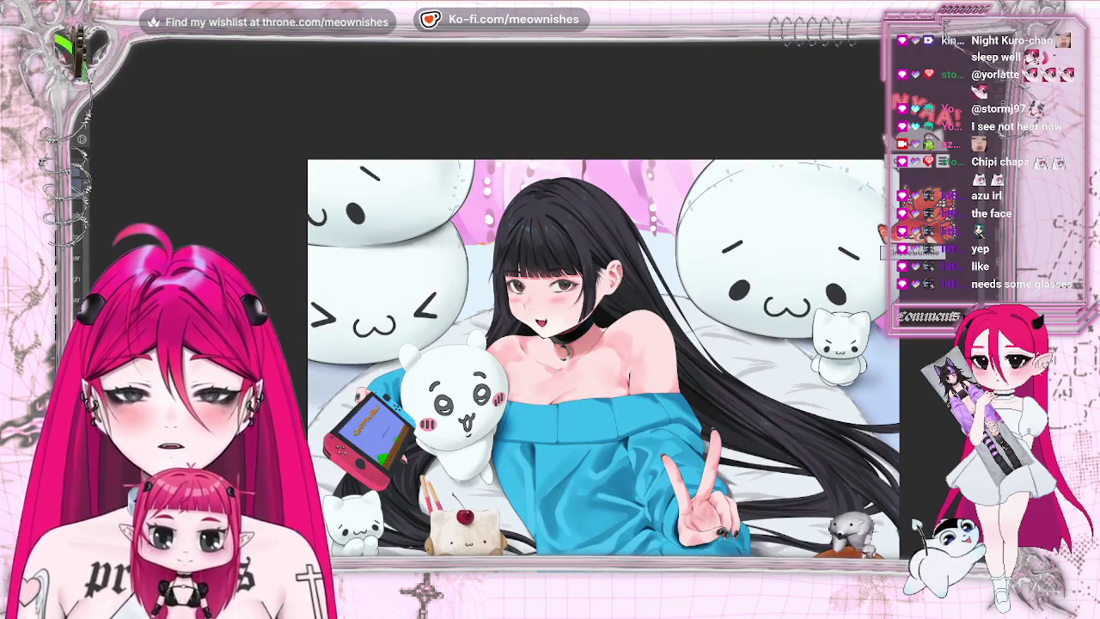
pyautogui.press('h')
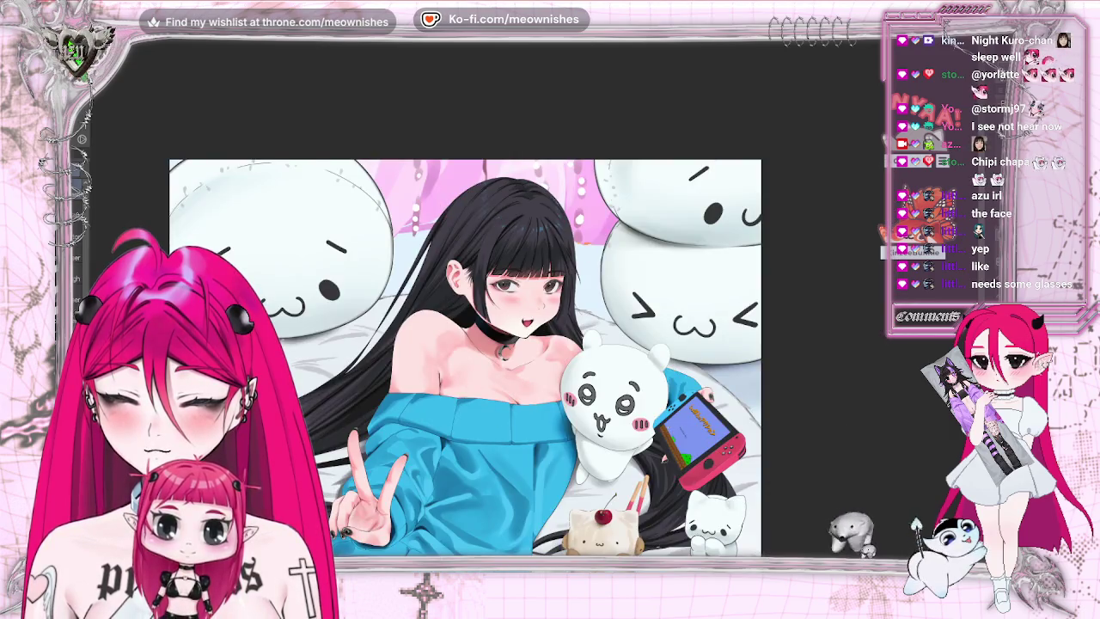
pyautogui.hotkey('ctrl', '0')
pyautogui.press('h')
pyautogui.press('h')
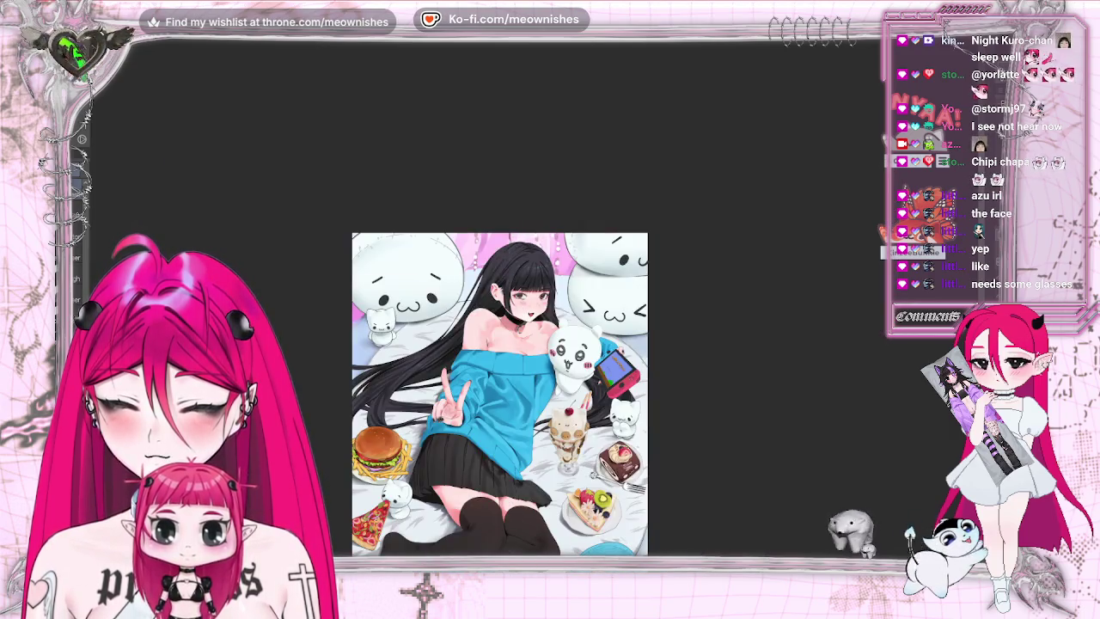
pyautogui.scroll(-3, 490, 292)
pyautogui.scroll(3, 490, 292)
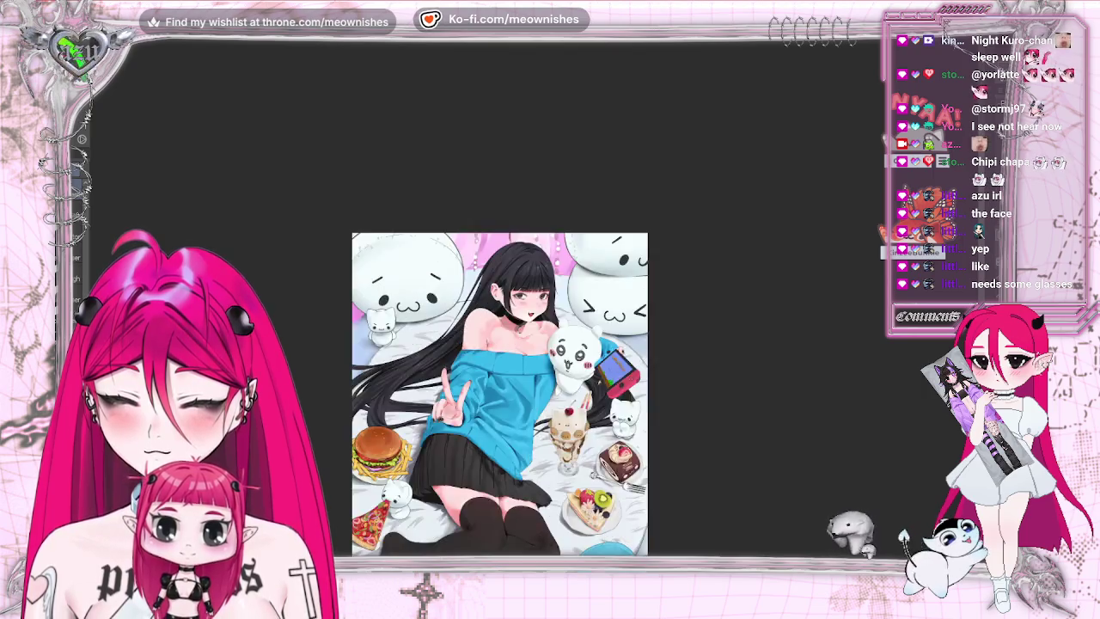
pyautogui.scroll(8, 529, 309)
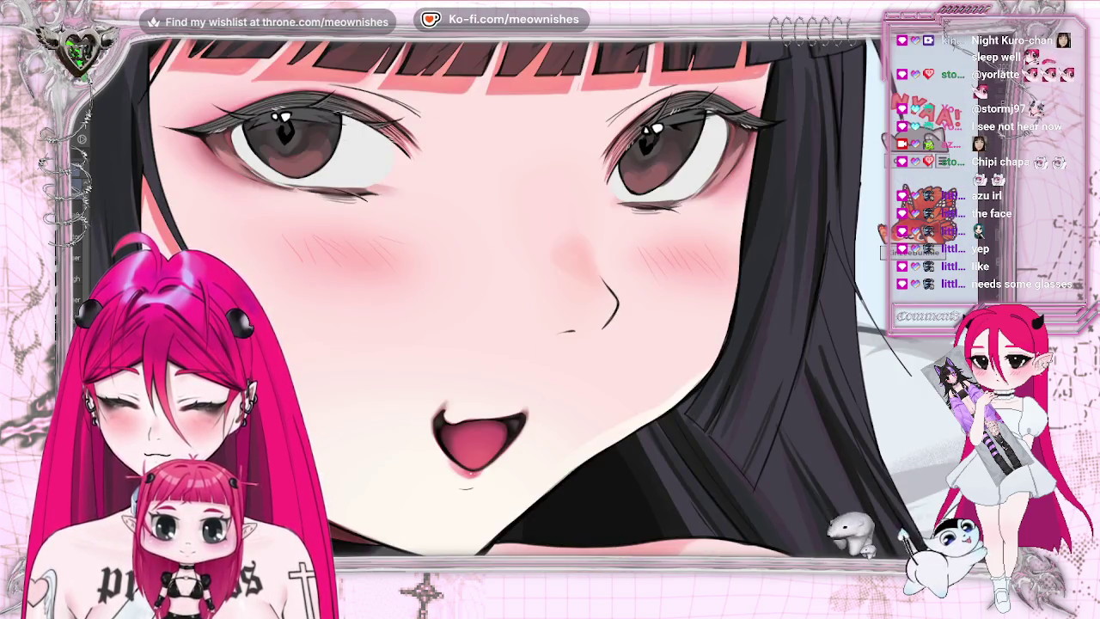
pyautogui.scroll(-3, 490, 292)
pyautogui.scroll(3, 490, 292)
pyautogui.scroll(-1, 490, 292)
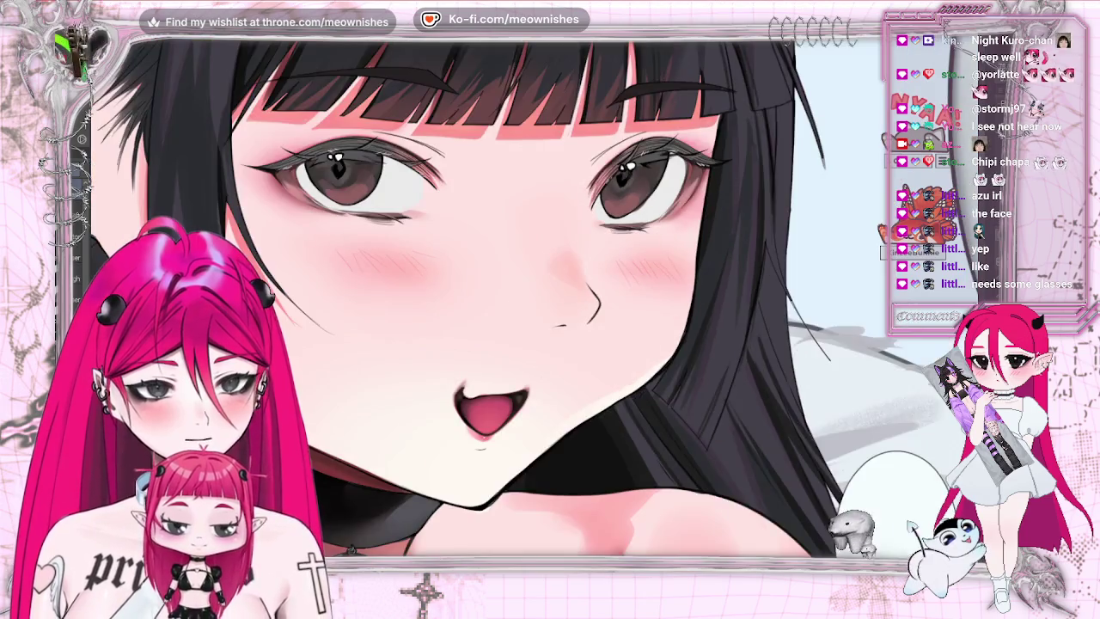
pyautogui.scroll(1, 489, 292)
pyautogui.scroll(-3, 490, 293)
pyautogui.scroll(-2, 490, 292)
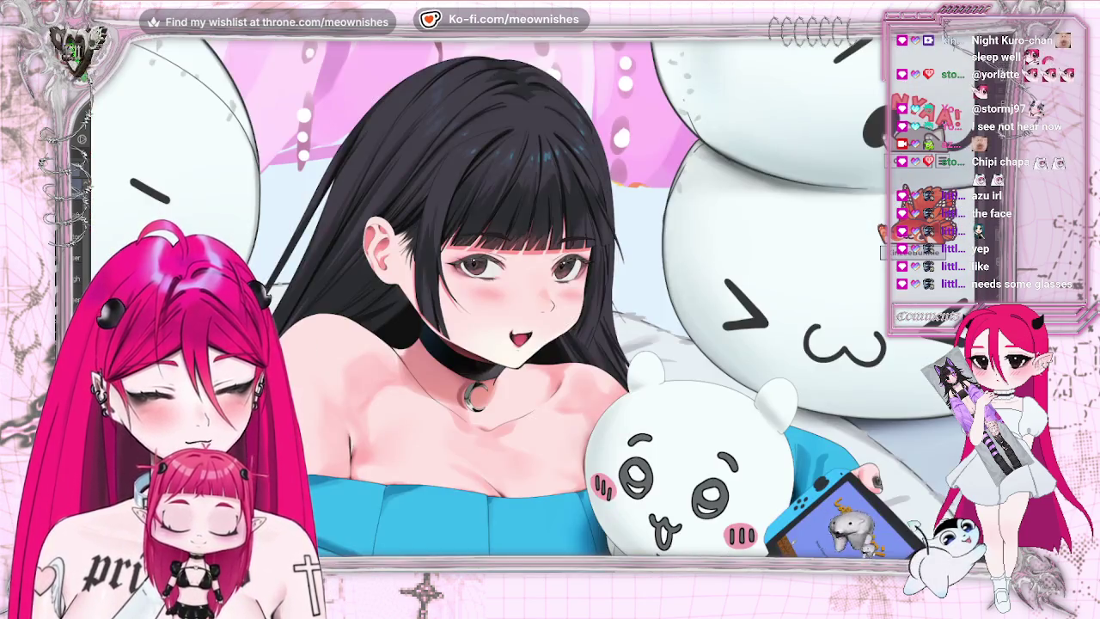
pyautogui.scroll(-3, 490, 292)
pyautogui.scroll(3, 490, 292)
pyautogui.scroll(2, 490, 292)
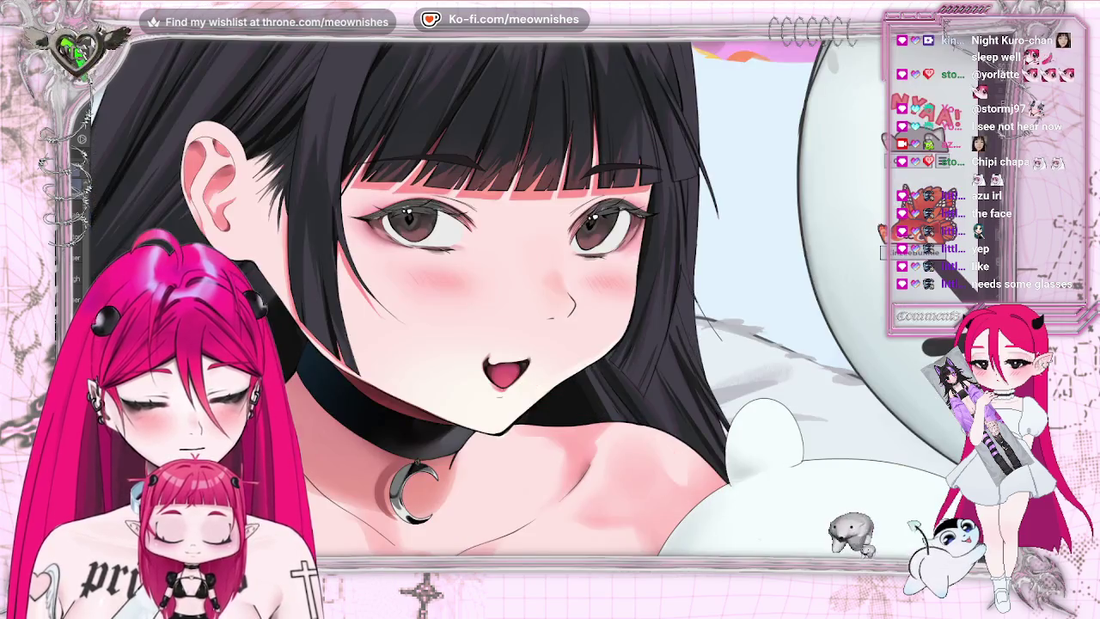
pyautogui.scroll(2, 534, 305)
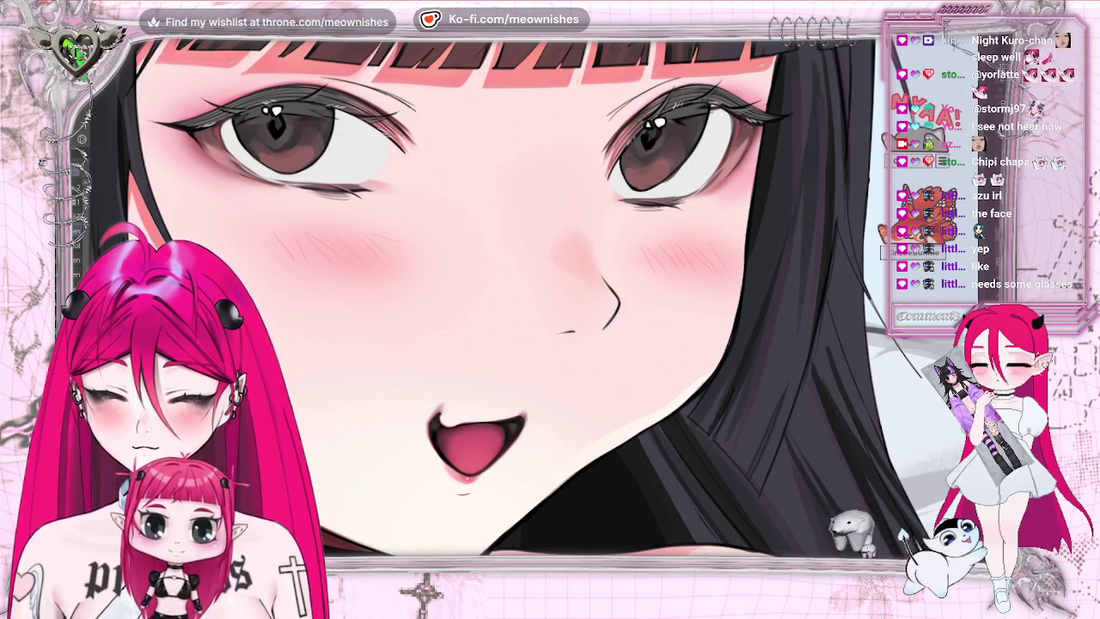
pyautogui.moveTo(325, 71); pyautogui.dragTo(441, 76)
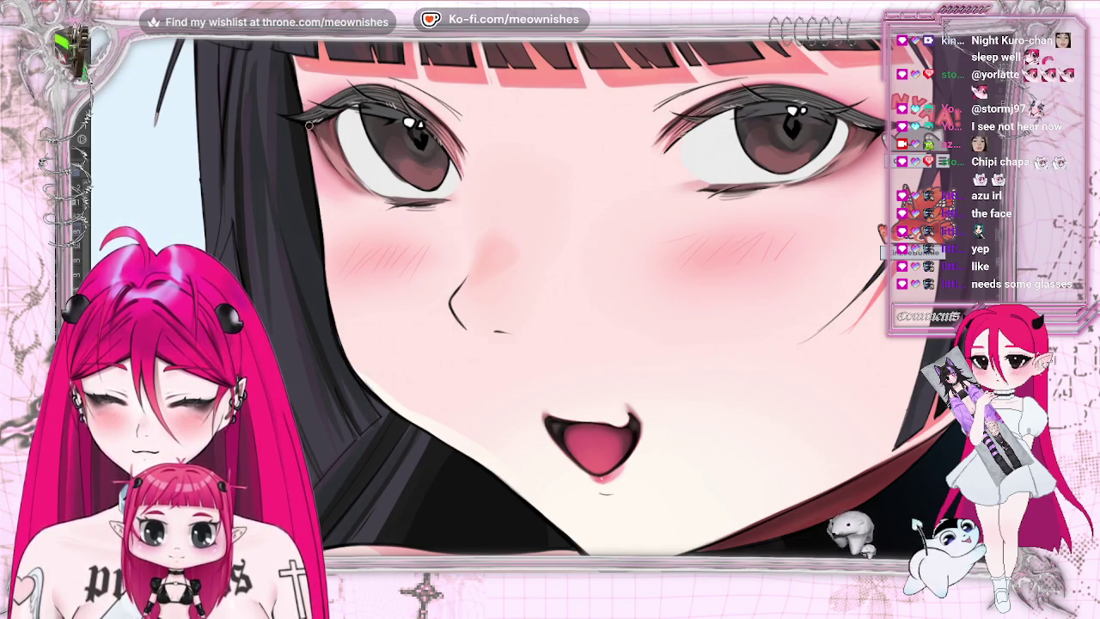
pyautogui.press('h')
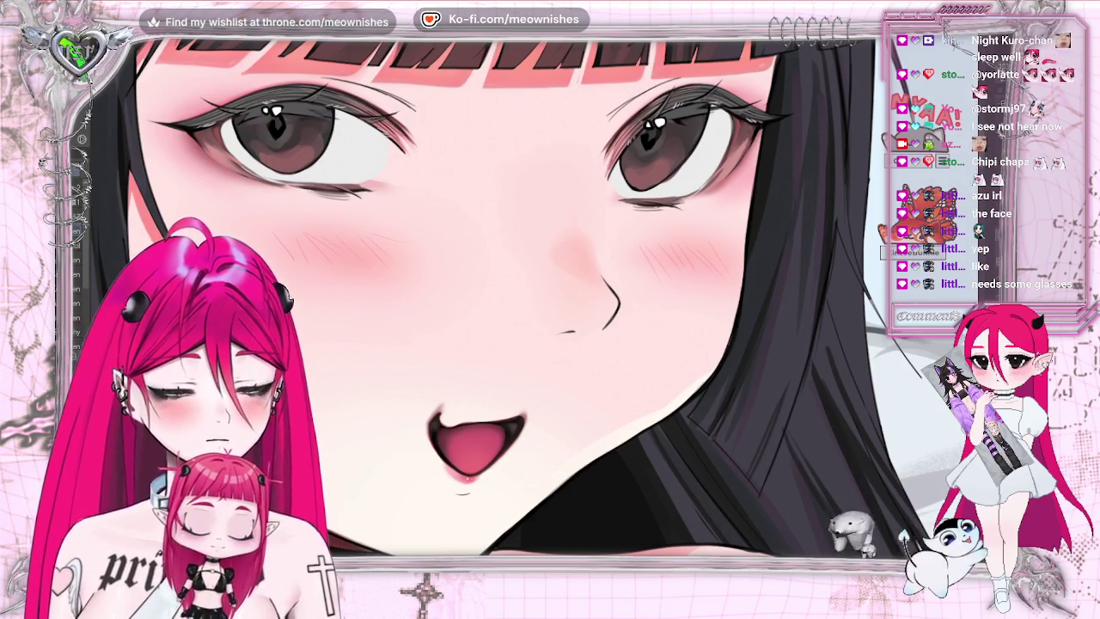
pyautogui.hotkey('ctrl', '0')
pyautogui.hotkey('ctrl', '-')
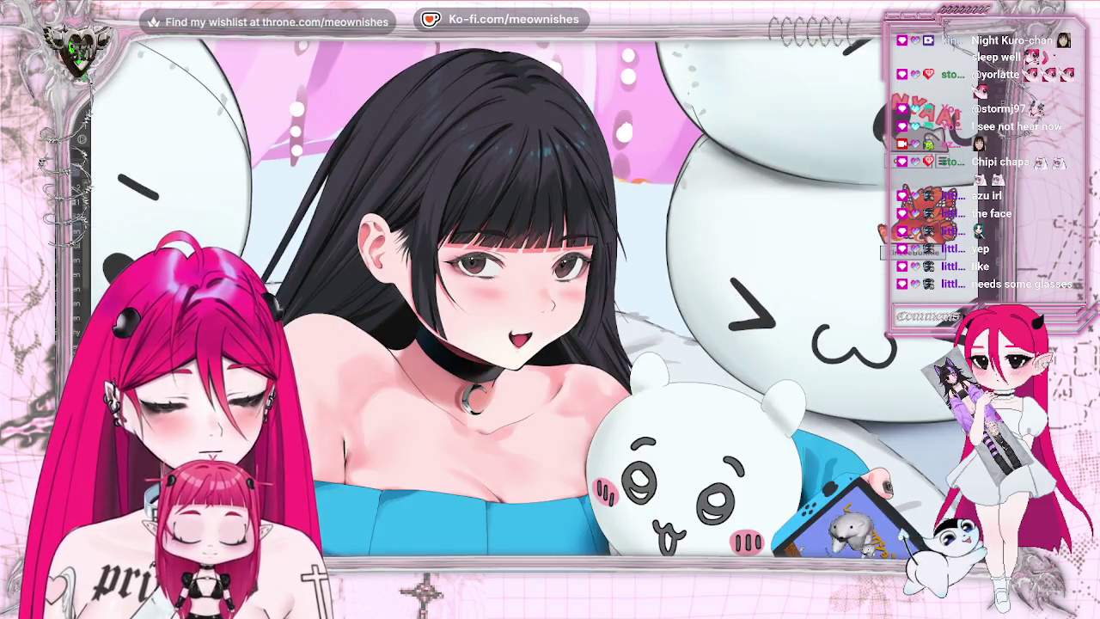
pyautogui.hotkey('ctrl', '-')
pyautogui.press('m')
pyautogui.press('m')
pyautogui.hotkey('ctrl', '-')
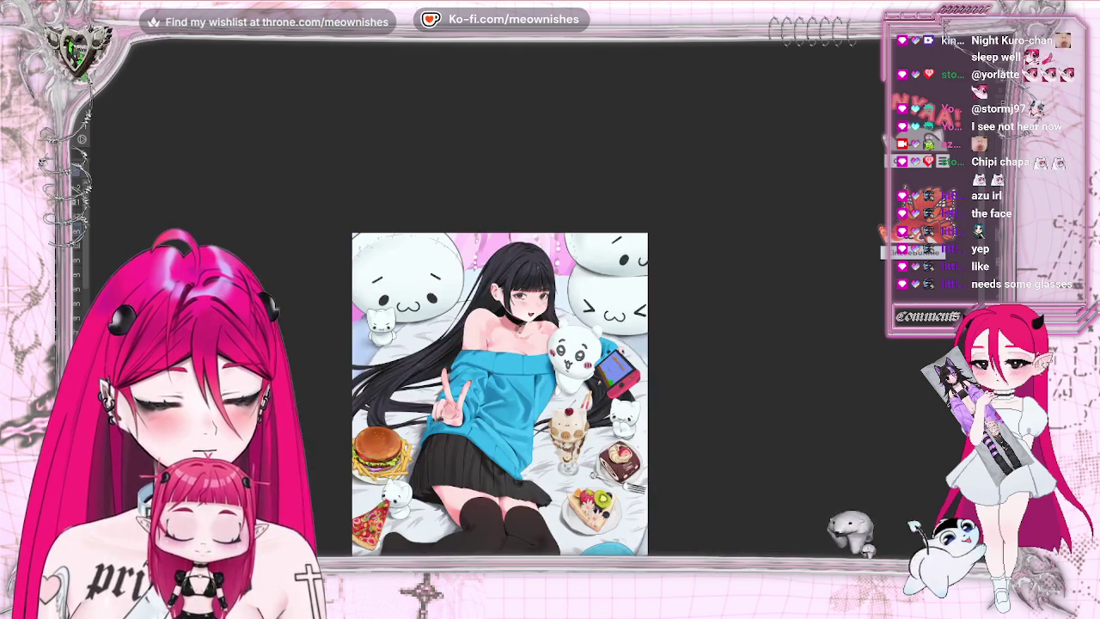
pyautogui.hotkey('ctrl', '+')
pyautogui.hotkey('ctrl', '+')
pyautogui.hotkey('ctrl', '+')
pyautogui.hotkey('ctrl', '+')
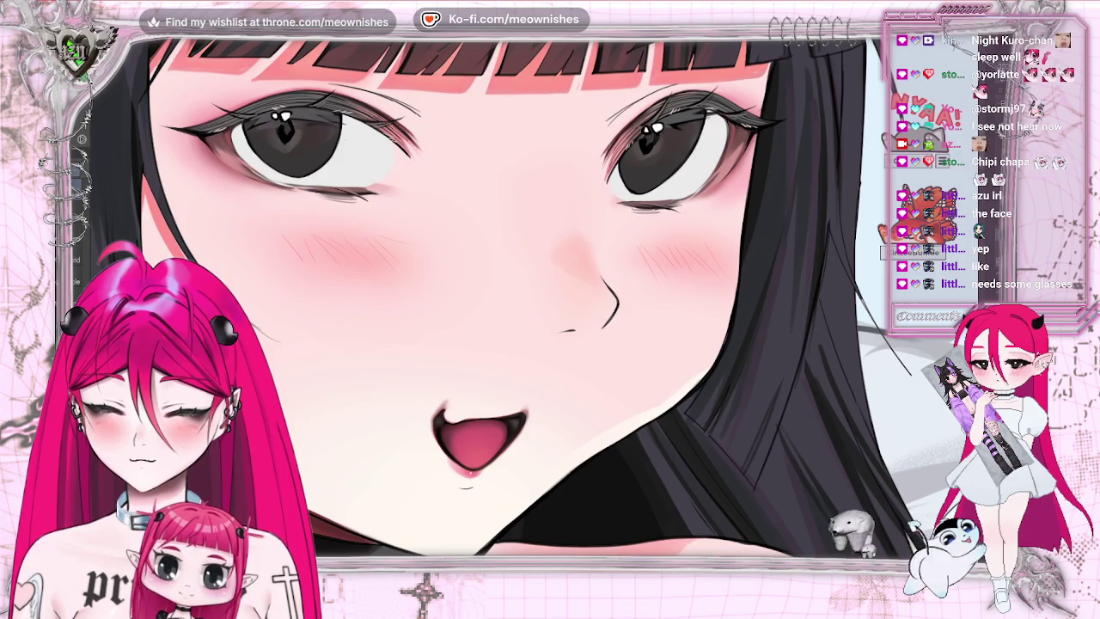
pyautogui.hotkey('ctrl', 'z')
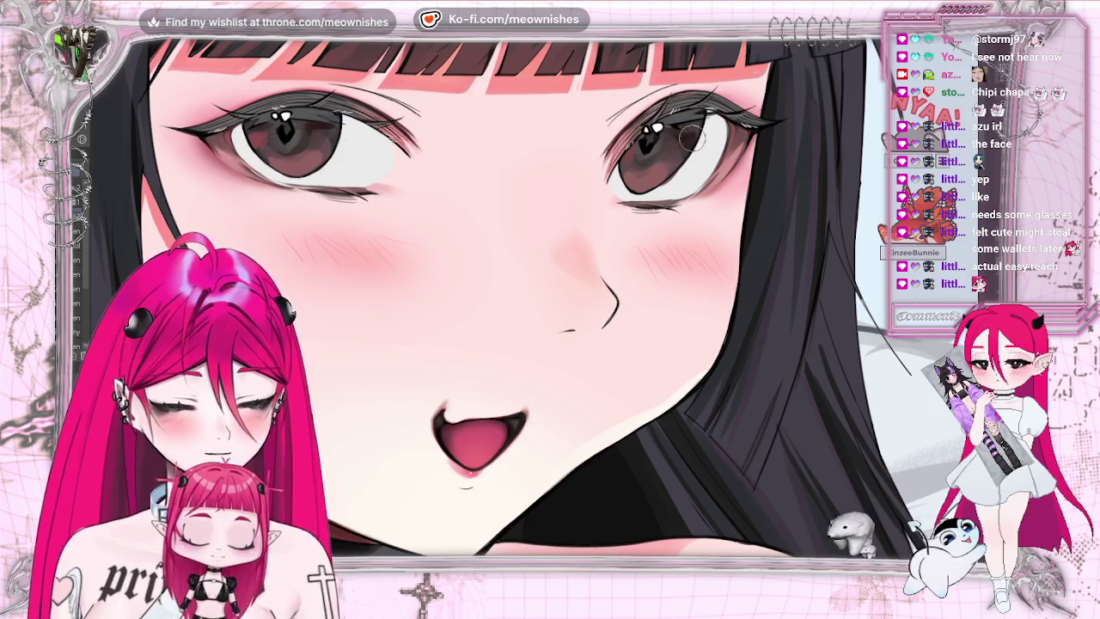
pyautogui.scroll(-2, 533, 305)
pyautogui.scroll(-2, 532, 305)
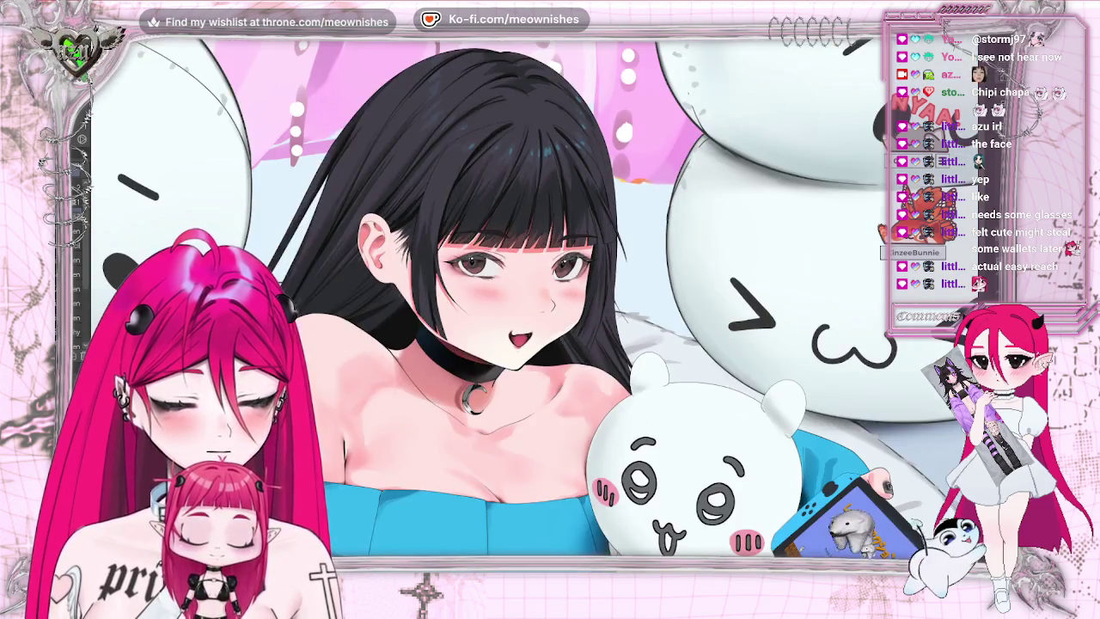
pyautogui.scroll(-2, 533, 305)
pyautogui.press('h')
pyautogui.press('h')
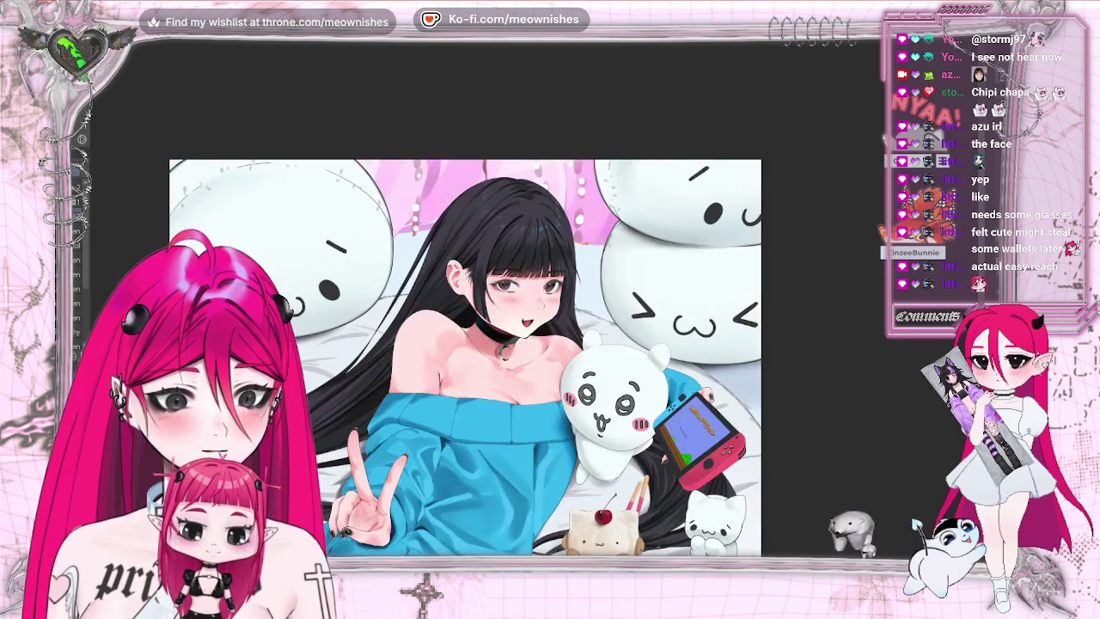
pyautogui.scroll(-2, 533, 305)
pyautogui.scroll(5, 533, 305)
pyautogui.scroll(3, 533, 305)
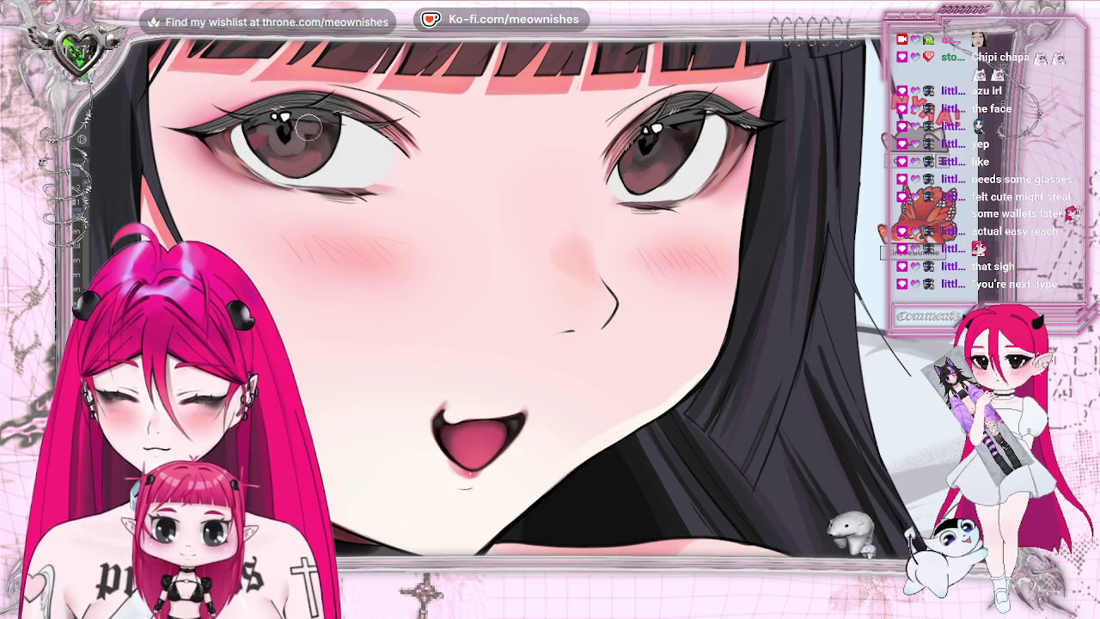
pyautogui.scroll(-3, 533, 303)
pyautogui.scroll(-3, 533, 303)
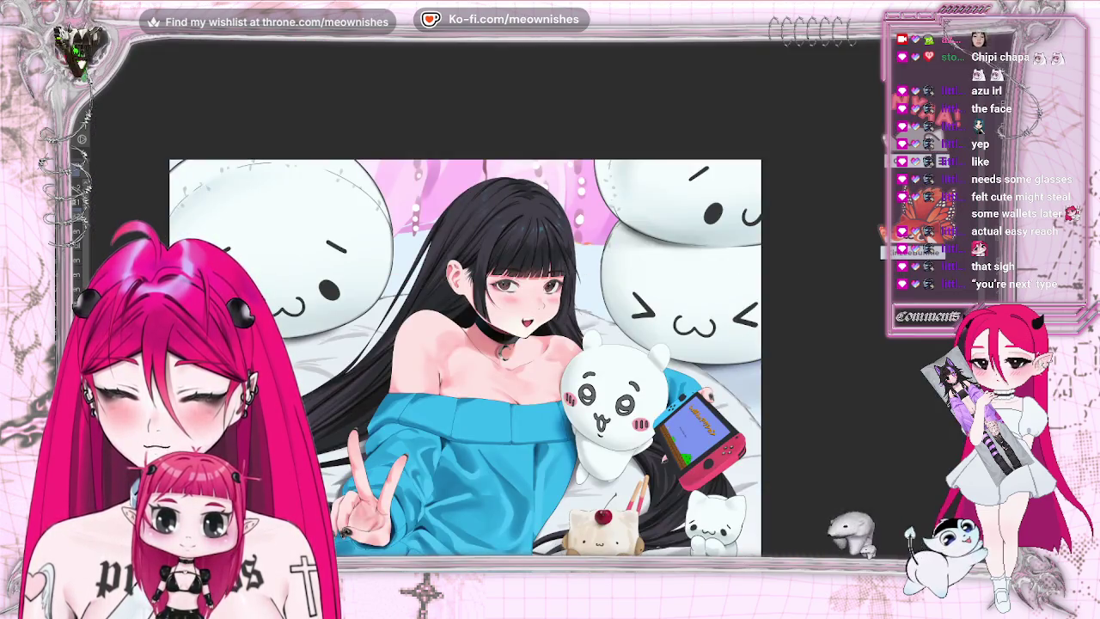
pyautogui.scroll(3, 533, 305)
pyautogui.scroll(2, 533, 305)
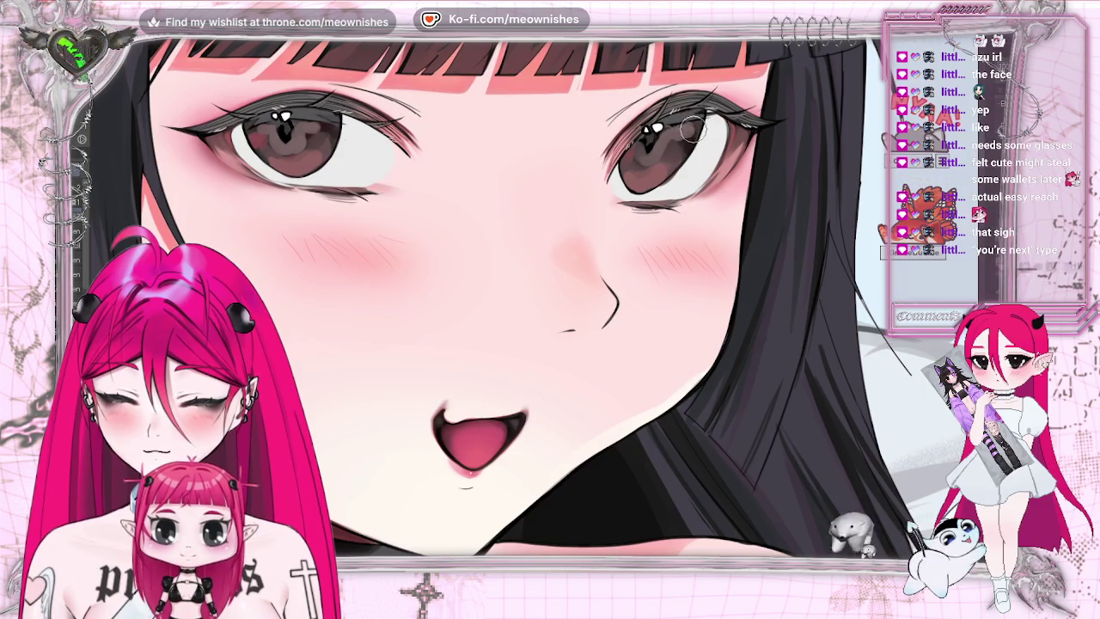
pyautogui.scroll(-5, 482, 297)
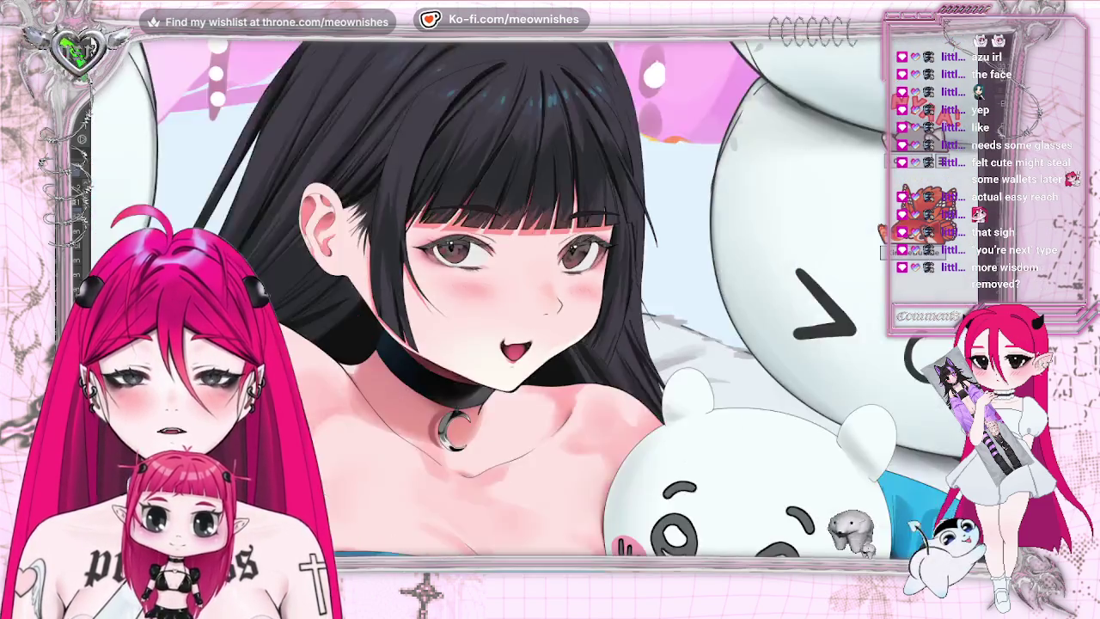
pyautogui.press('h')
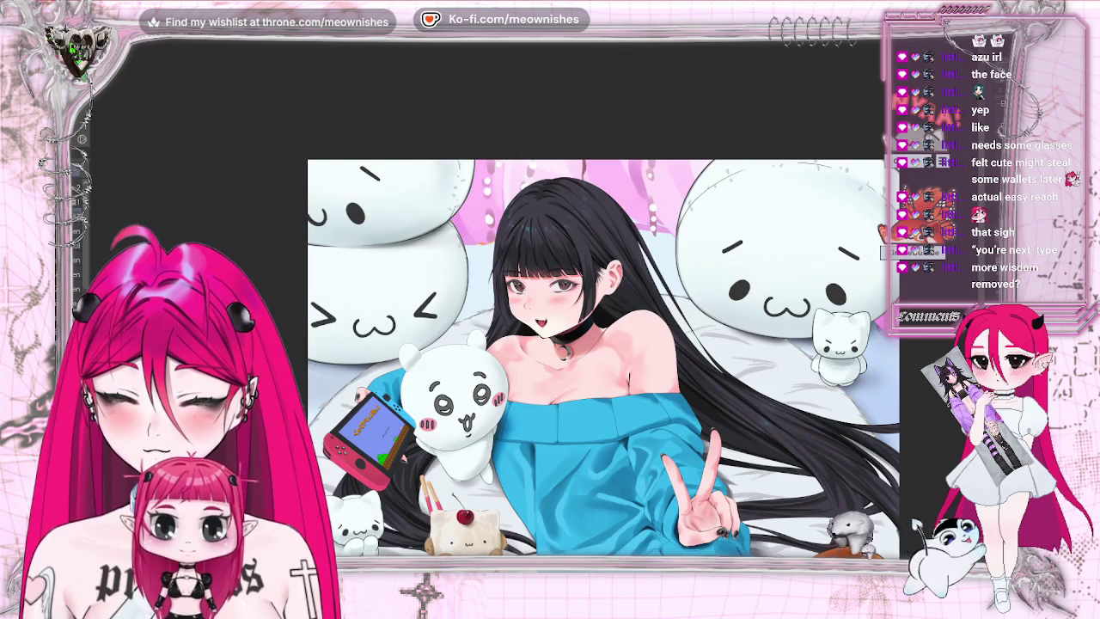
pyautogui.press('h')
pyautogui.scroll(-3, 498, 394)
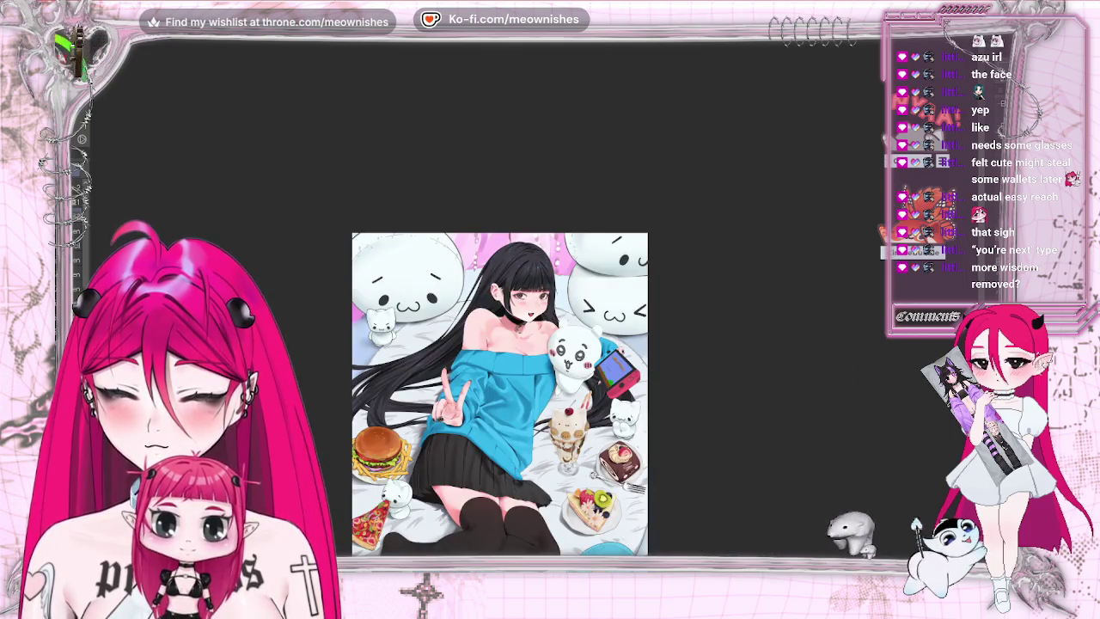
pyautogui.scroll(5, 520, 305)
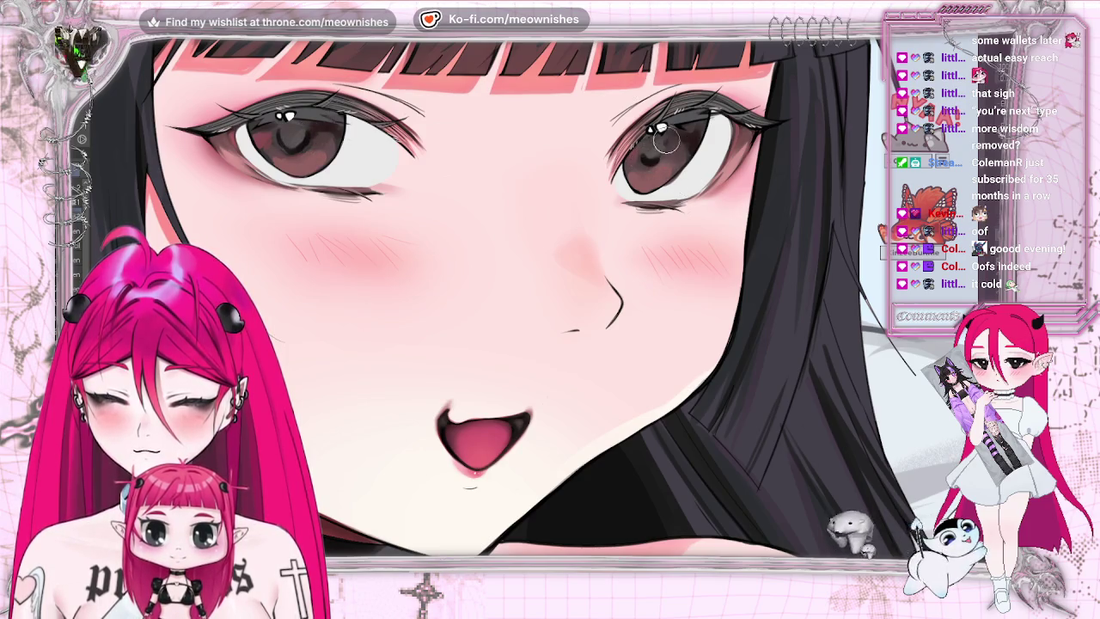
# - Scroll down and back up to inspect the warm brown irises in the close-up
pyautogui.scroll(-3, 499, 301)
pyautogui.scroll(-3, 498, 300)
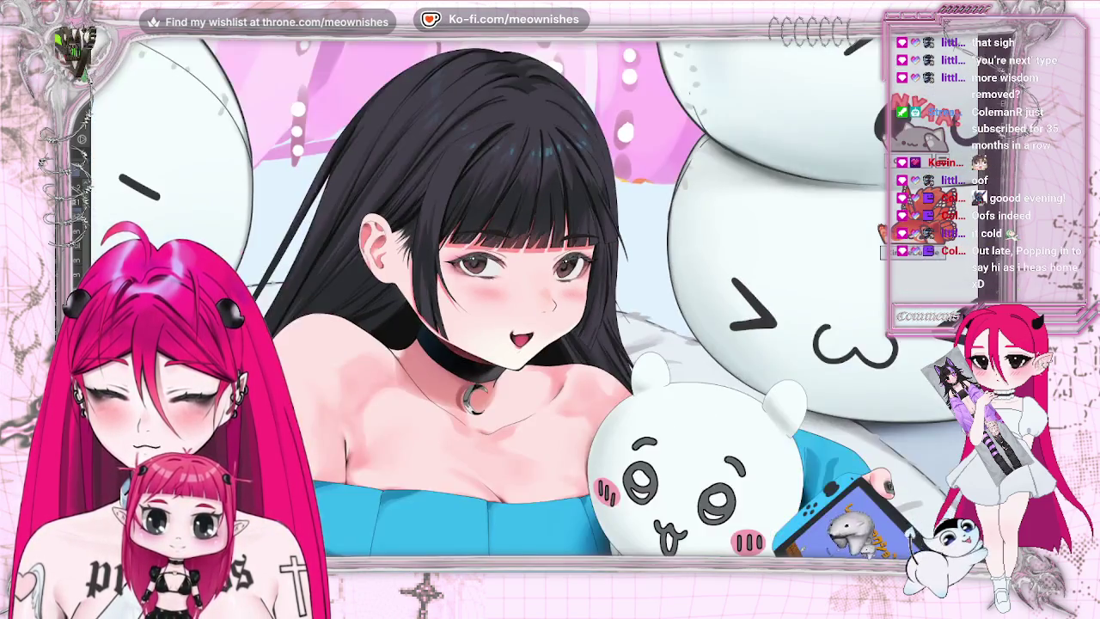
pyautogui.scroll(-3, 499, 301)
pyautogui.scroll(3, 515, 309)
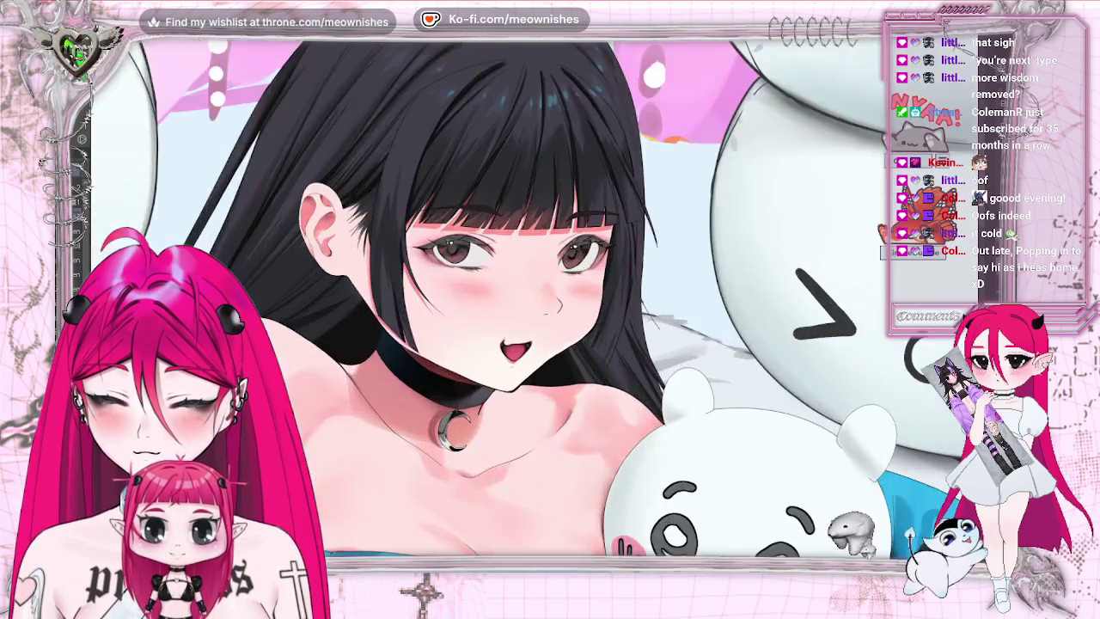
pyautogui.scroll(2, 516, 310)
pyautogui.scroll(2, 516, 309)
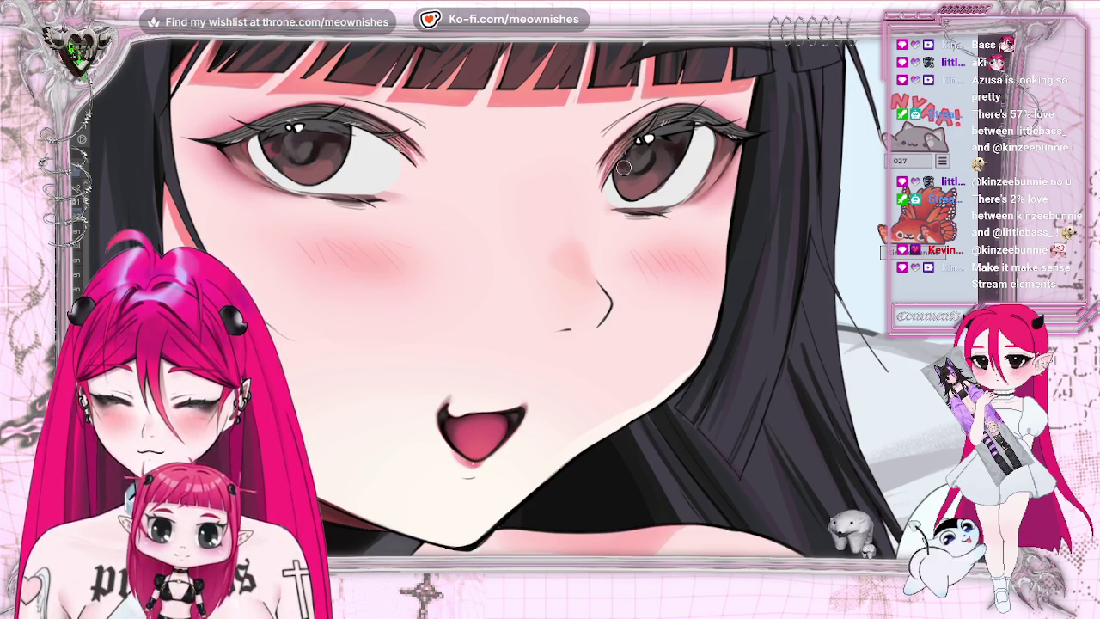
pyautogui.hotkey('ctrl', '-')
pyautogui.hotkey('ctrl', '-')
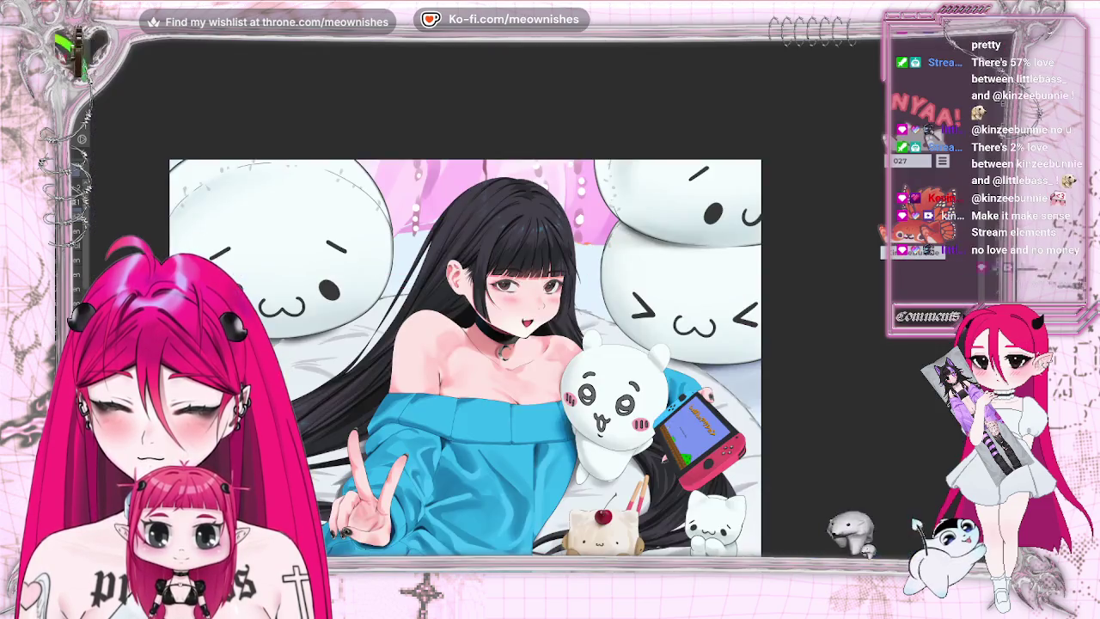
pyautogui.hotkey('ctrl', '+')
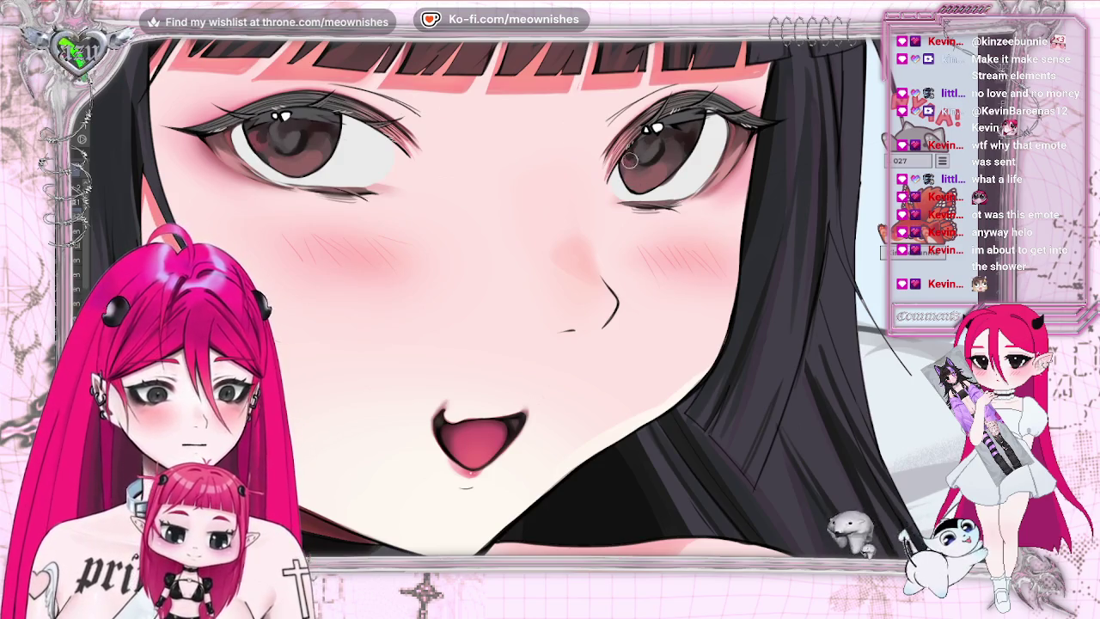
pyautogui.scroll(-2, 513, 301)
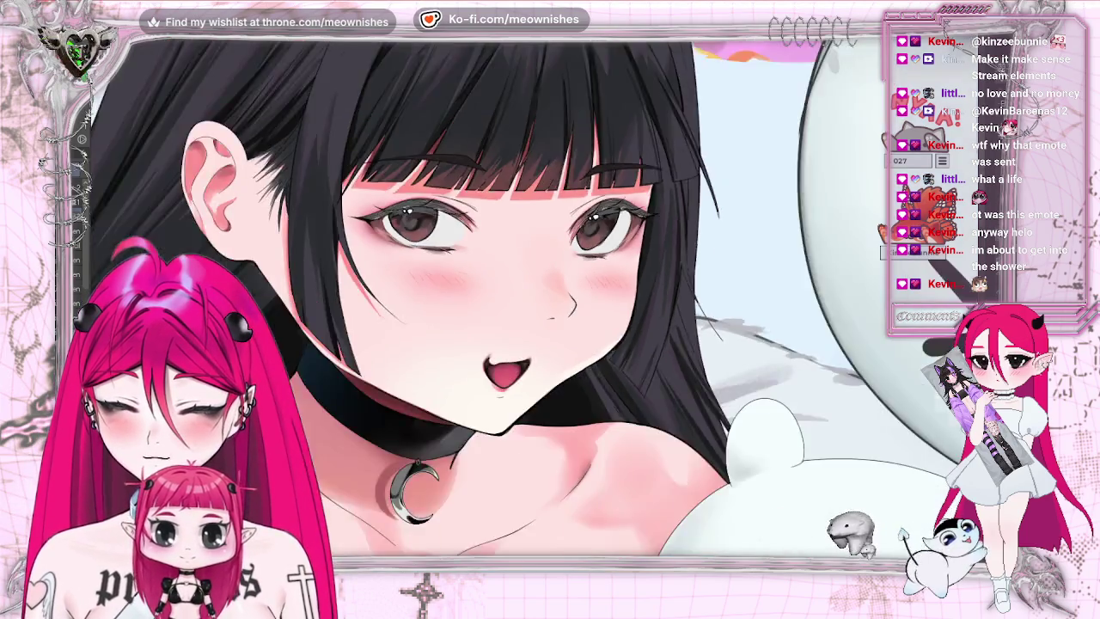
pyautogui.scroll(-1, 512, 301)
pyautogui.scroll(-1, 513, 300)
pyautogui.scroll(-1, 512, 301)
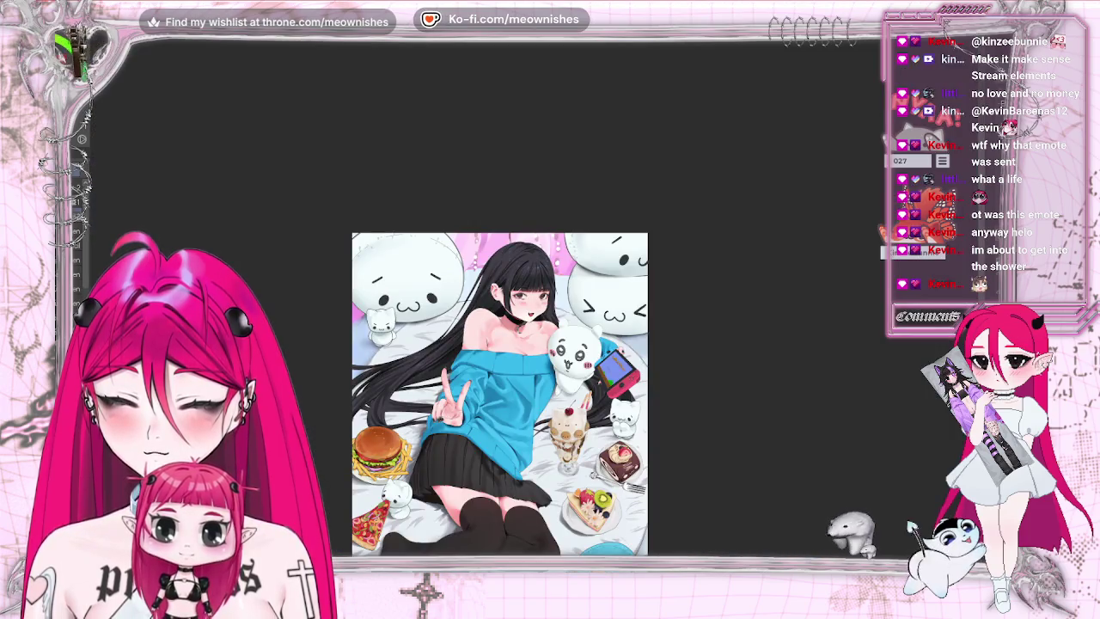
pyautogui.scroll(2, 536, 305)
pyautogui.scroll(1, 535, 305)
pyautogui.scroll(1, 536, 306)
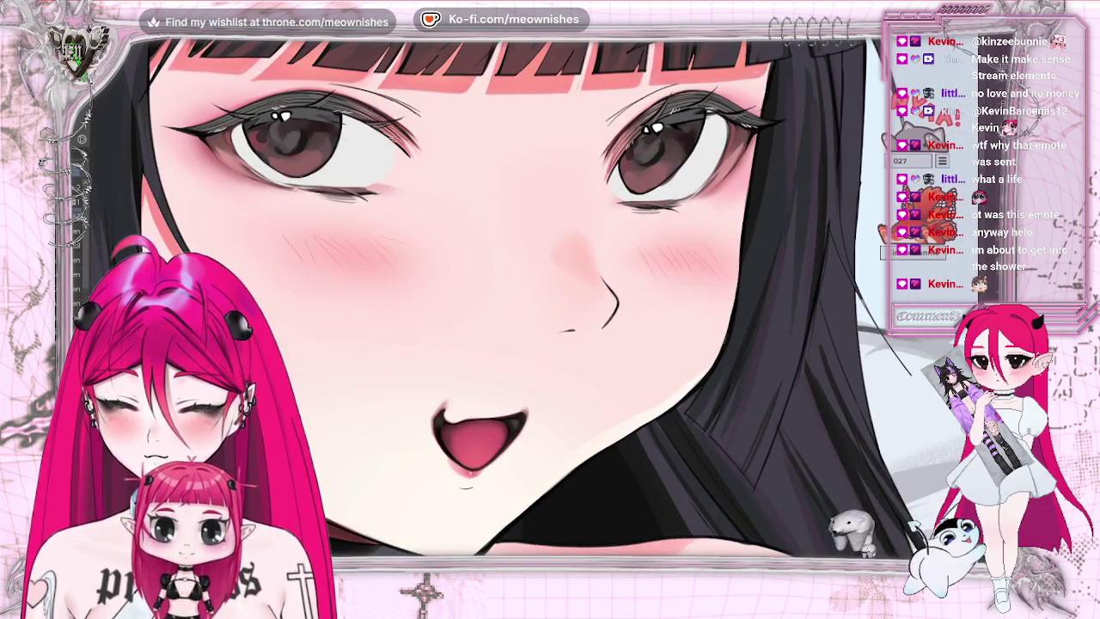
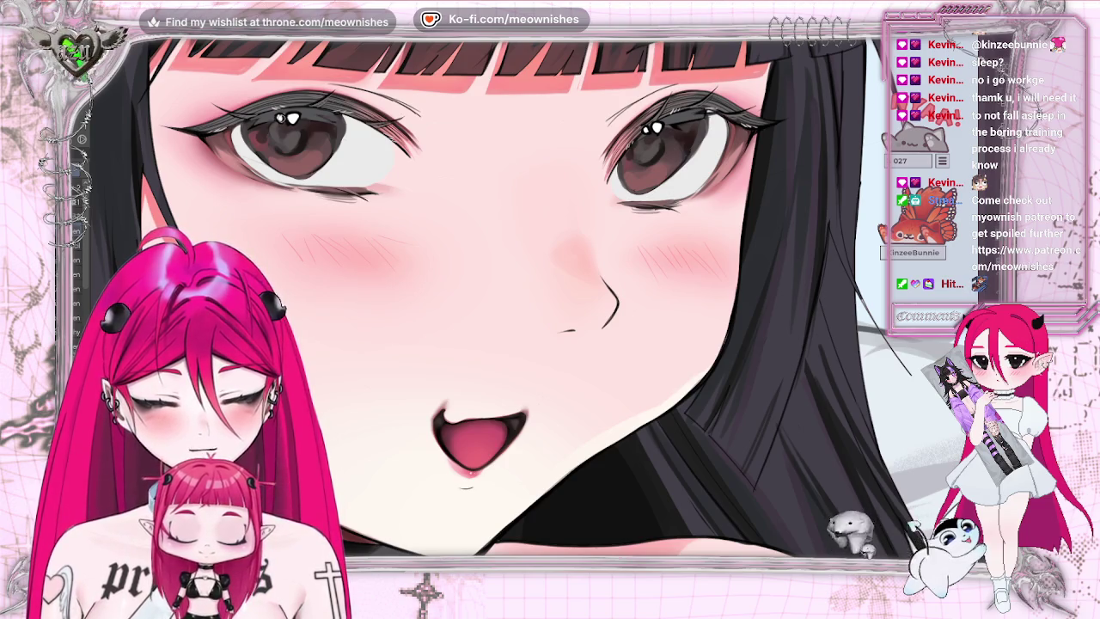
# - Fit the face artwork to the window and confirm two selection launcher dialogs with OK
pyautogui.hotkey('ctrl', '0')
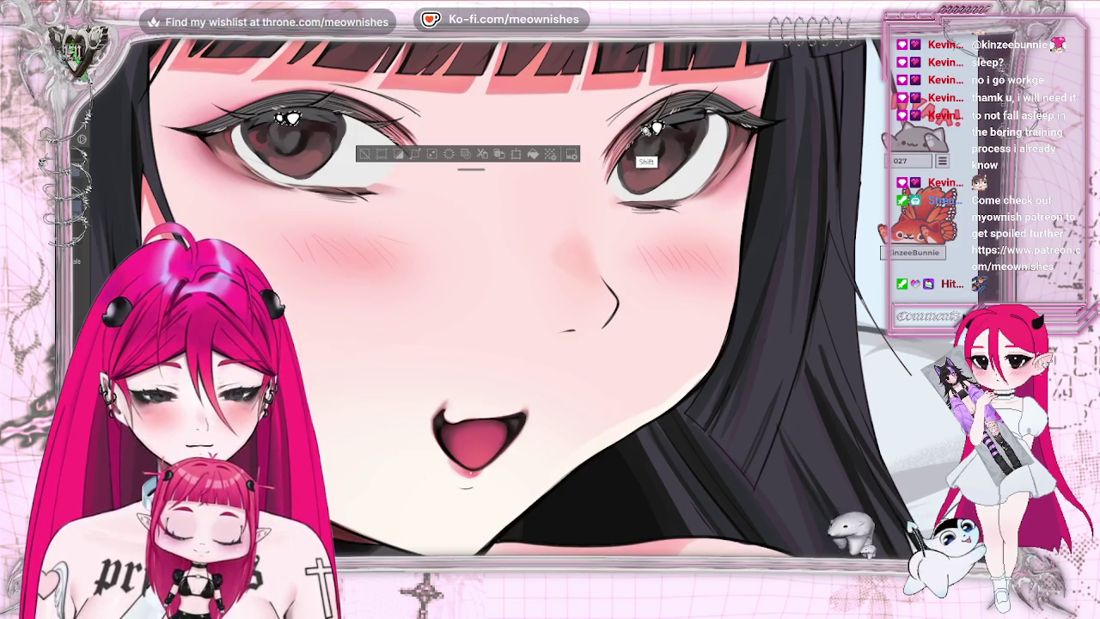
pyautogui.click(412, 156)
pyautogui.click(599, 267)
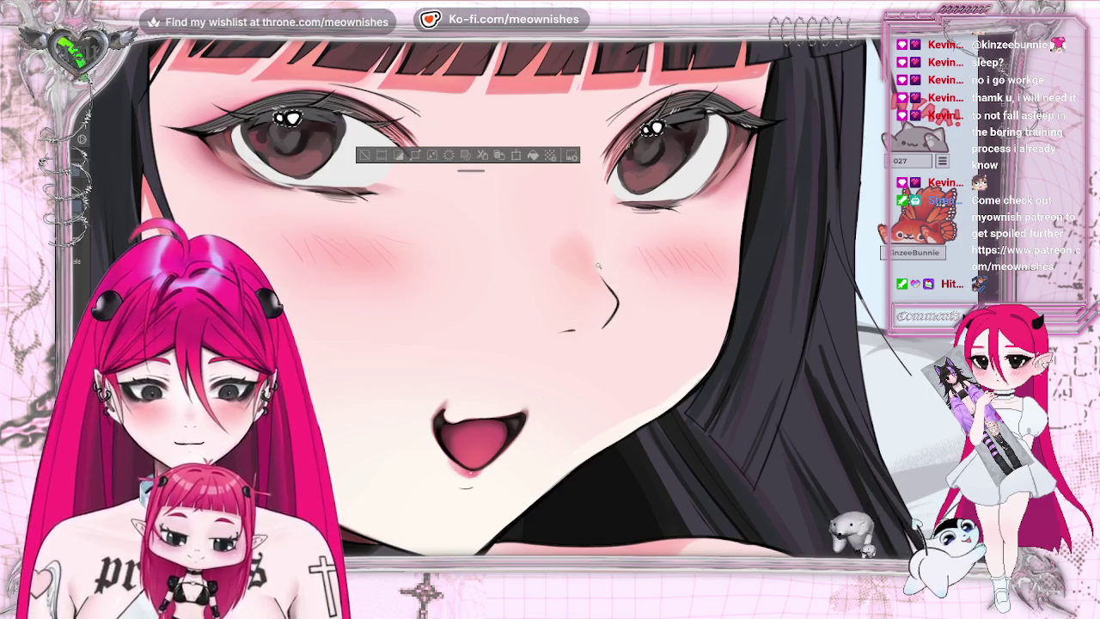